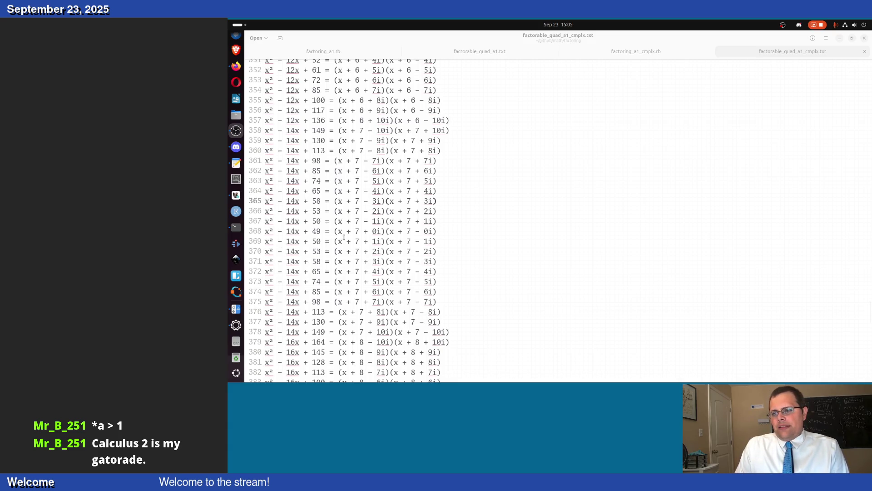
pyautogui.scroll(1, 515, 227)
pyautogui.scroll(1, 514, 227)
pyautogui.scroll(1, 514, 228)
pyautogui.scroll(1, 515, 227)
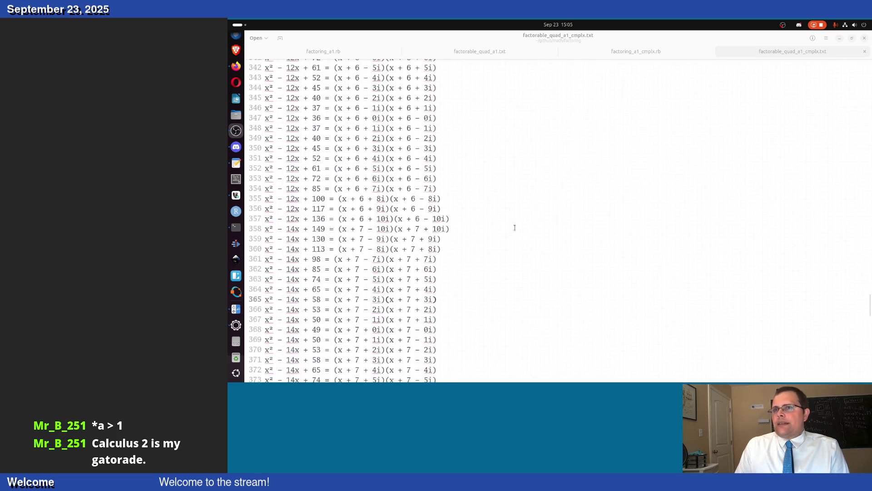
pyautogui.scroll(2, 514, 227)
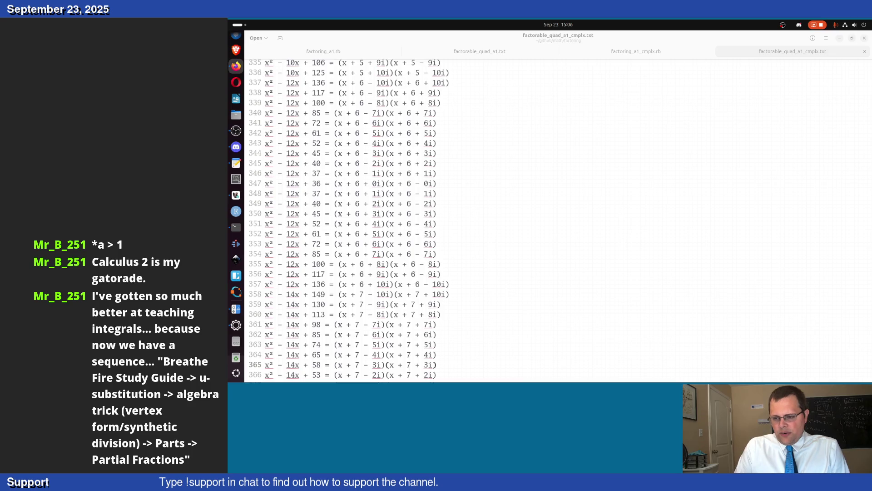
pyautogui.scroll(-2, 382, 319)
pyautogui.scroll(-1, 385, 314)
pyautogui.scroll(-5, 393, 304)
pyautogui.scroll(-8, 396, 304)
pyautogui.scroll(-2, 396, 305)
pyautogui.scroll(-8, 397, 304)
pyautogui.scroll(2, 397, 304)
pyautogui.scroll(2, 399, 304)
pyautogui.scroll(15, 398, 304)
pyautogui.scroll(13, 395, 304)
pyautogui.scroll(3, 395, 304)
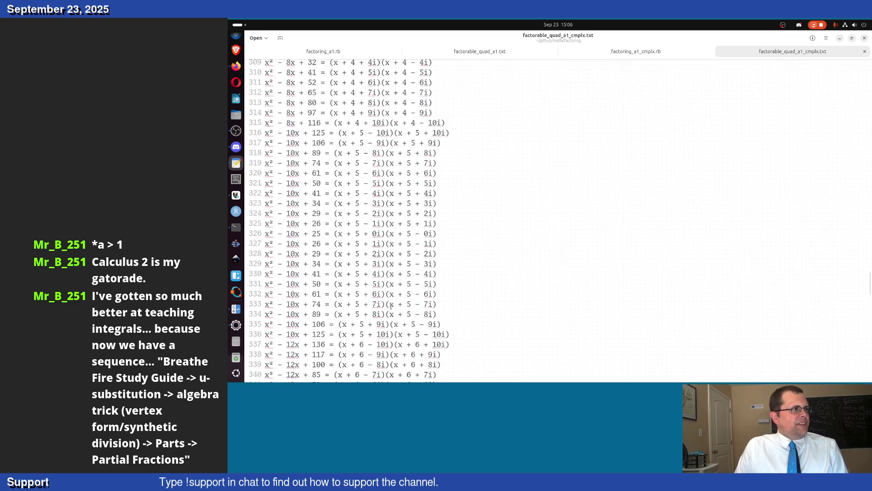
pyautogui.scroll(1, 391, 306)
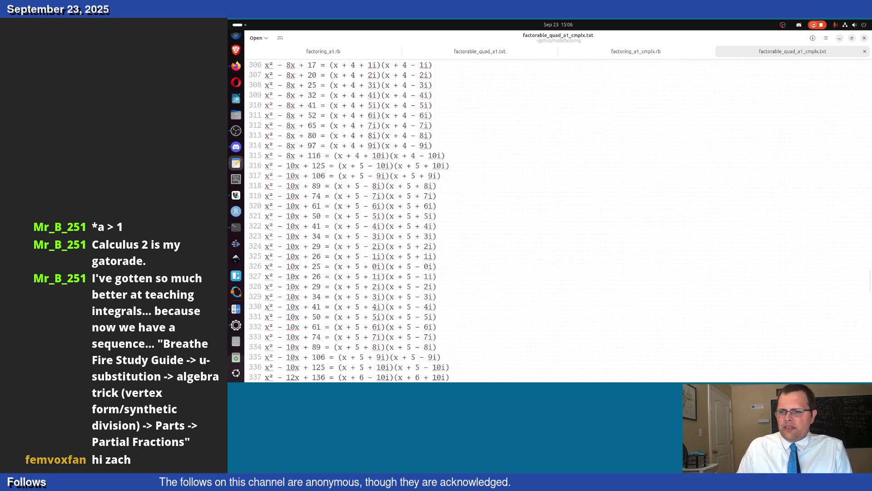
pyautogui.scroll(-5, 512, 156)
pyautogui.scroll(-5, 512, 156)
pyautogui.scroll(-5, 409, 164)
pyautogui.scroll(-5, 315, 175)
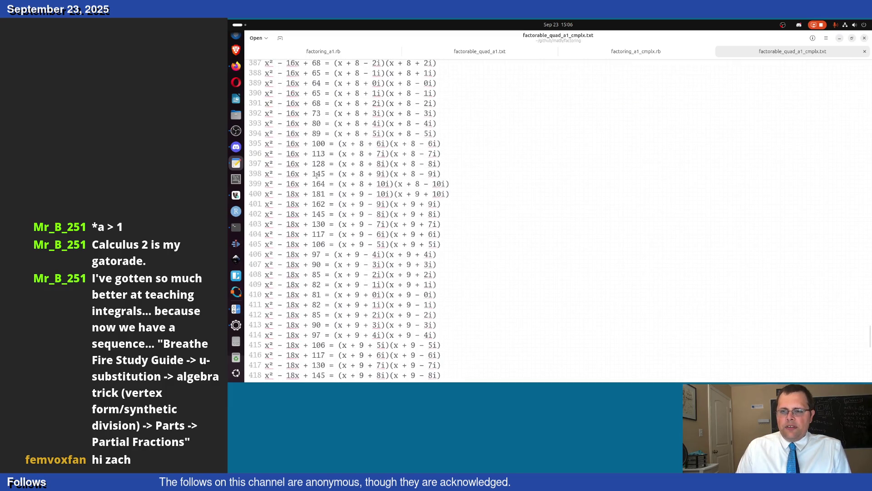
pyautogui.scroll(-7, 315, 175)
pyautogui.scroll(-3, 316, 176)
pyautogui.click(316, 176)
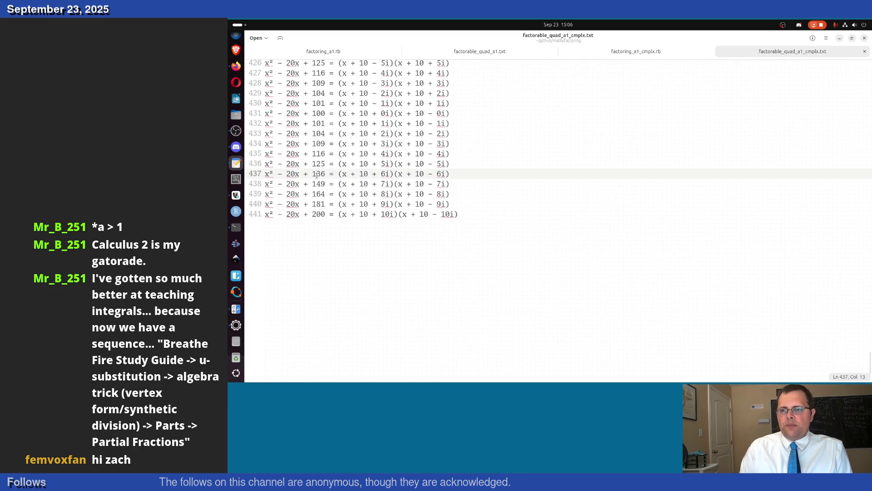
pyautogui.press('pageup')
pyautogui.press('pageup')
pyautogui.press('pageup')
pyautogui.press('pageup')
pyautogui.press('pageup')
pyautogui.press('pageup')
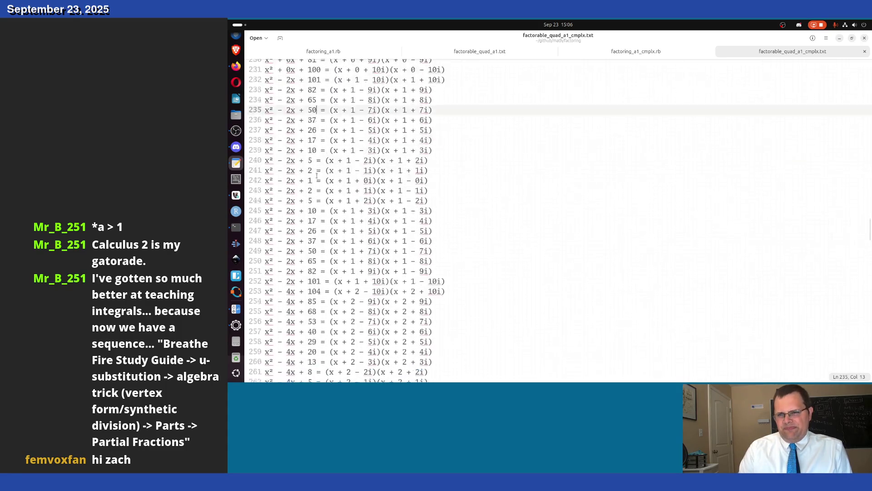
pyautogui.press('pageup')
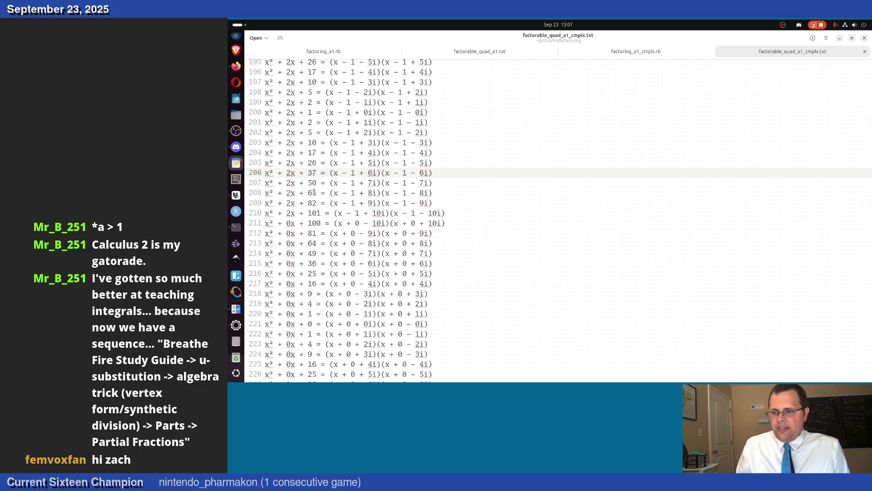
pyautogui.scroll(-5, 310, 193)
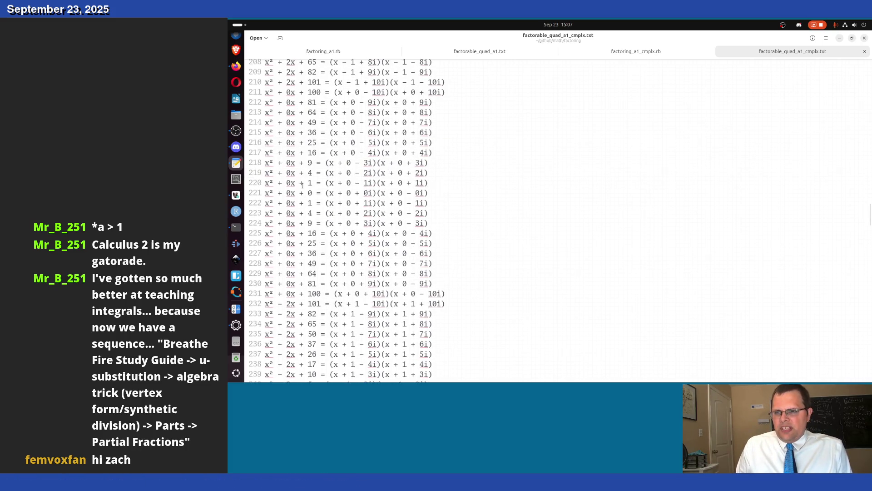
pyautogui.scroll(10, 302, 192)
pyautogui.scroll(10, 304, 195)
pyautogui.scroll(9, 308, 200)
pyautogui.scroll(5, 307, 200)
pyautogui.scroll(8, 307, 201)
pyautogui.scroll(10, 307, 202)
pyautogui.scroll(10, 307, 203)
pyautogui.scroll(7, 307, 202)
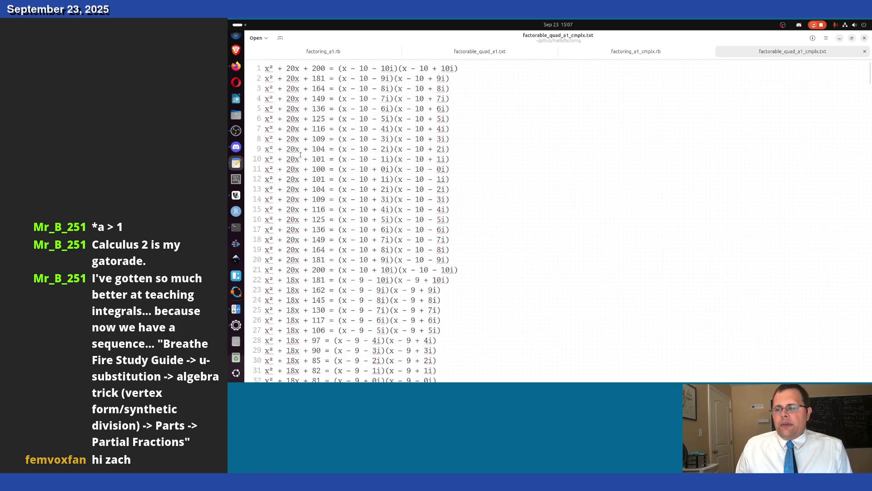
# - Bring up factorable_quad_a1.txt, the integer-factor list, and look through its entries around lines 223-283
pyautogui.click(295, 52)
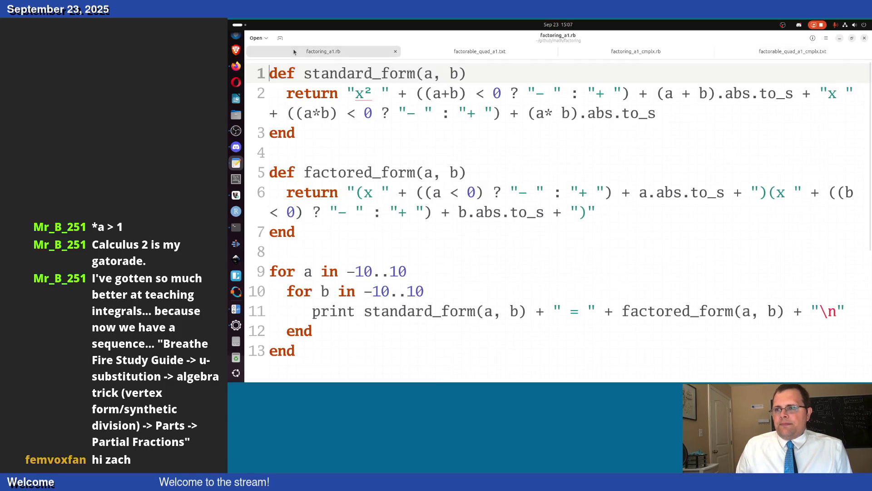
pyautogui.click(437, 48)
pyautogui.click(236, 66)
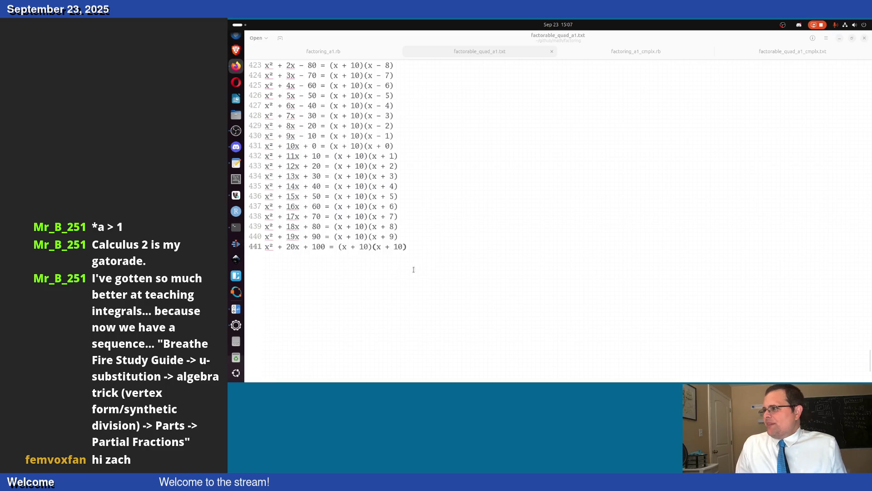
pyautogui.scroll(10, 493, 173)
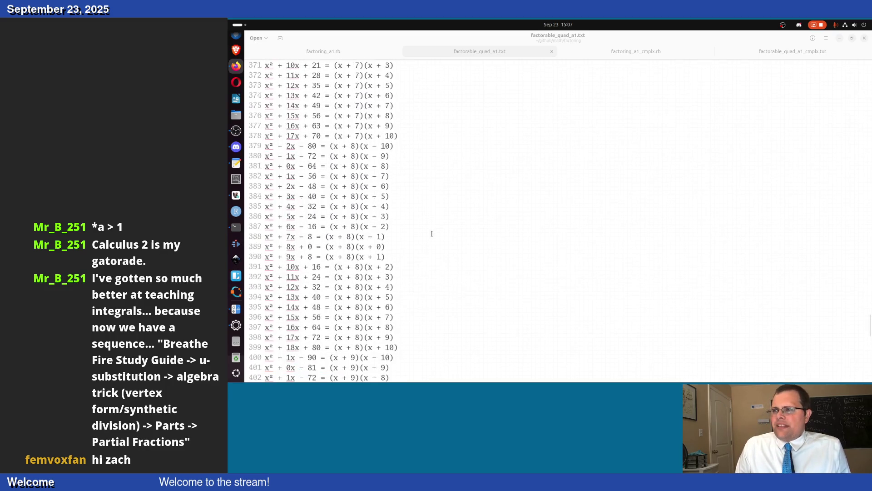
pyautogui.scroll(5, 411, 224)
pyautogui.scroll(5, 403, 218)
pyautogui.scroll(5, 390, 211)
pyautogui.scroll(5, 390, 211)
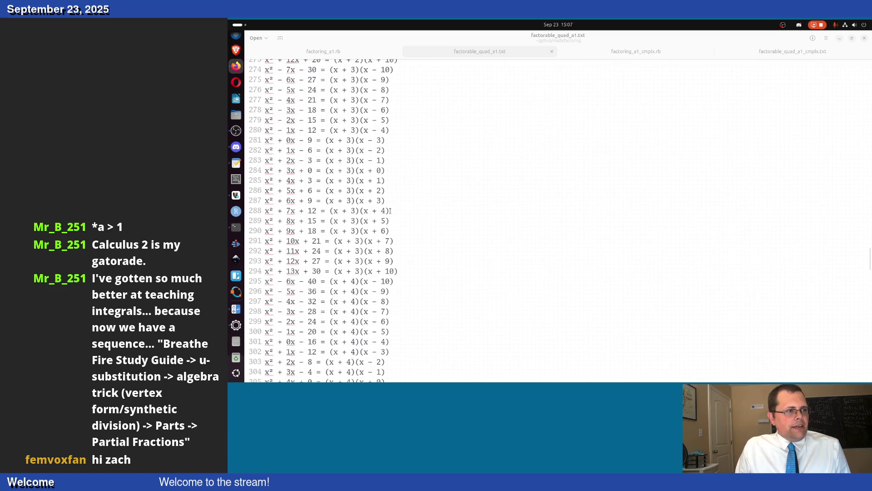
pyautogui.click(371, 160)
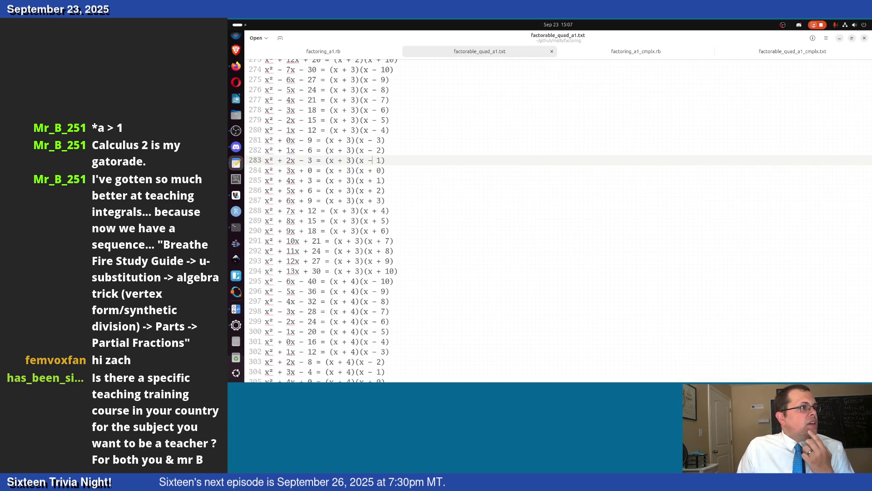
pyautogui.hotkey('alt', 'Tab')
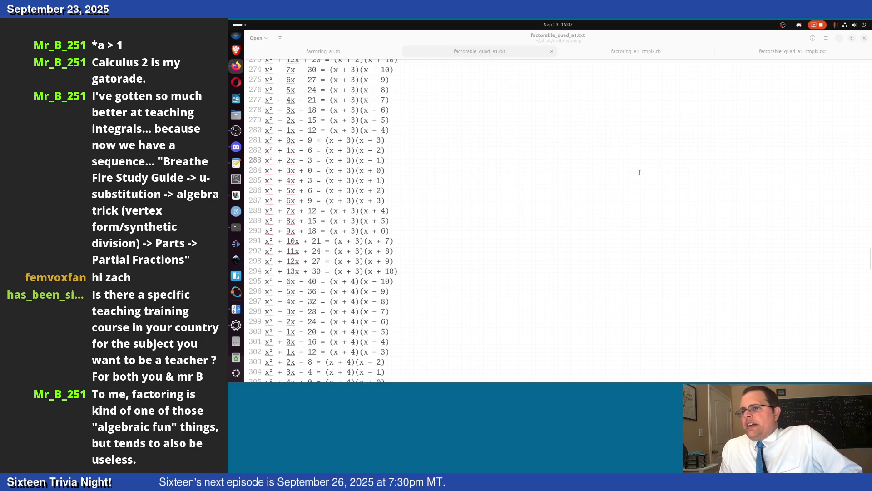
pyautogui.scroll(7, 342, 180)
pyautogui.scroll(4, 341, 181)
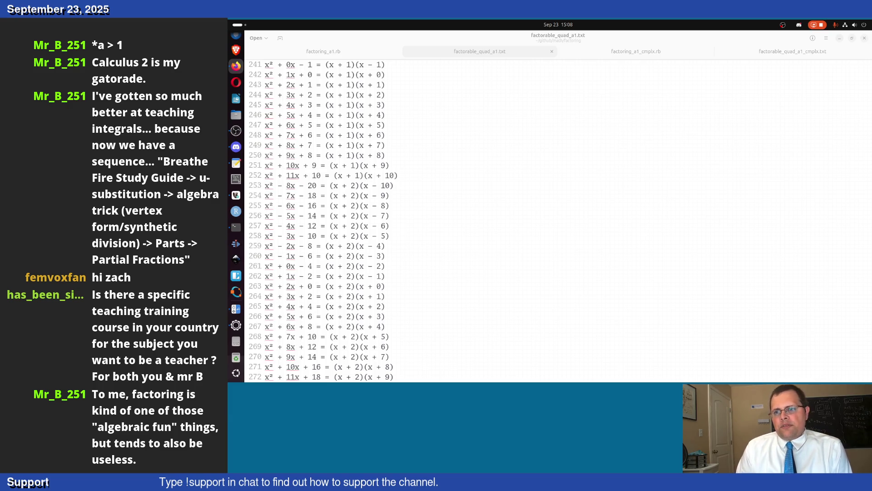
pyautogui.scroll(3, 389, 264)
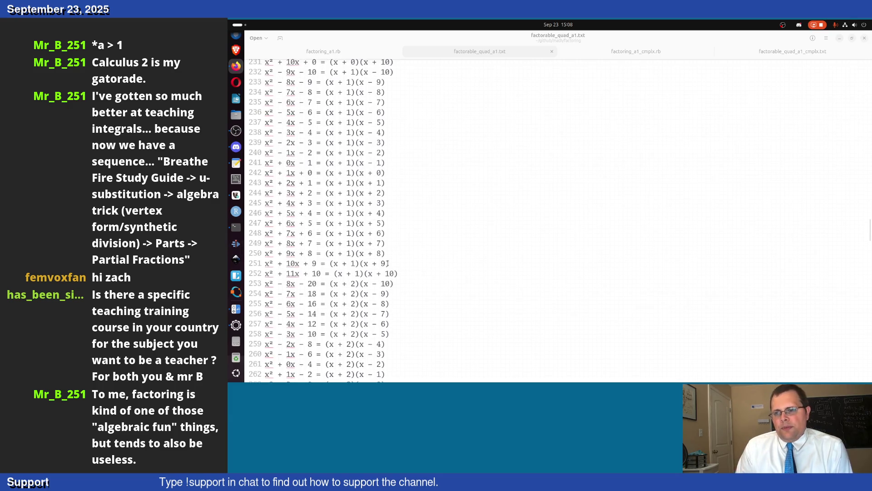
pyautogui.scroll(4, 389, 263)
pyautogui.scroll(4, 389, 263)
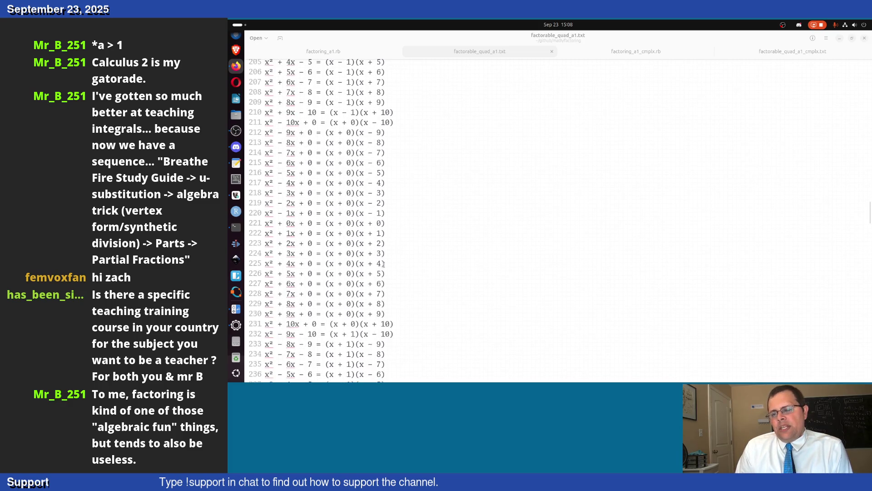
pyautogui.click(354, 244)
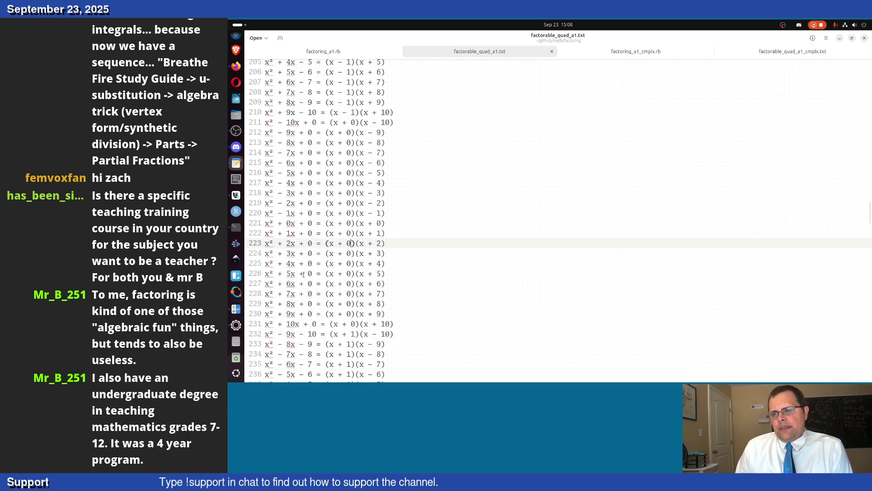
pyautogui.scroll(-1, 303, 273)
pyautogui.scroll(-7, 304, 273)
pyautogui.scroll(-7, 303, 273)
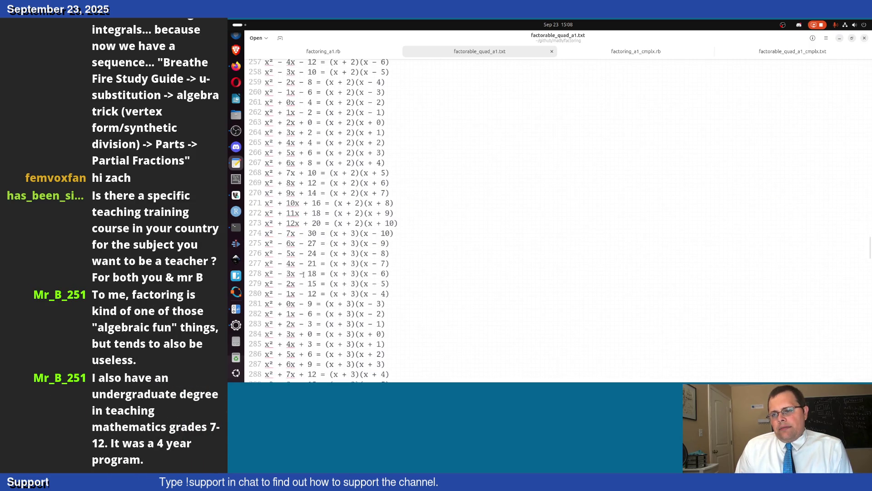
pyautogui.scroll(-2, 303, 273)
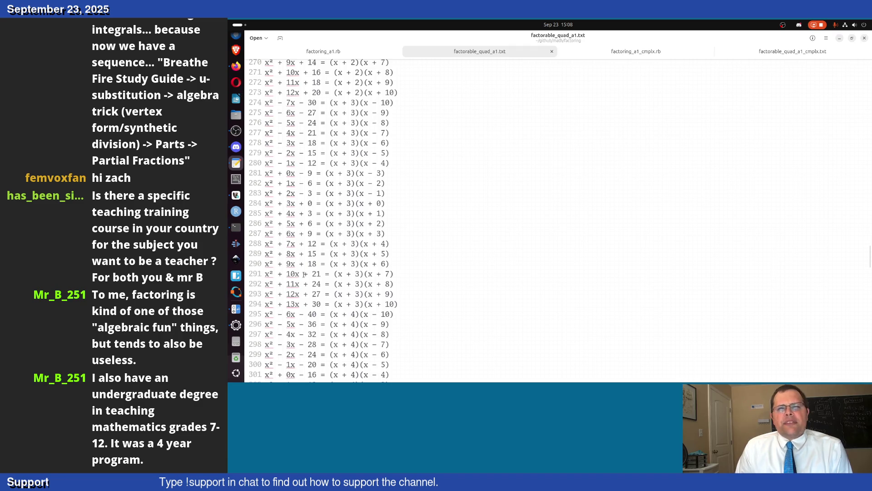
pyautogui.scroll(-1, 303, 273)
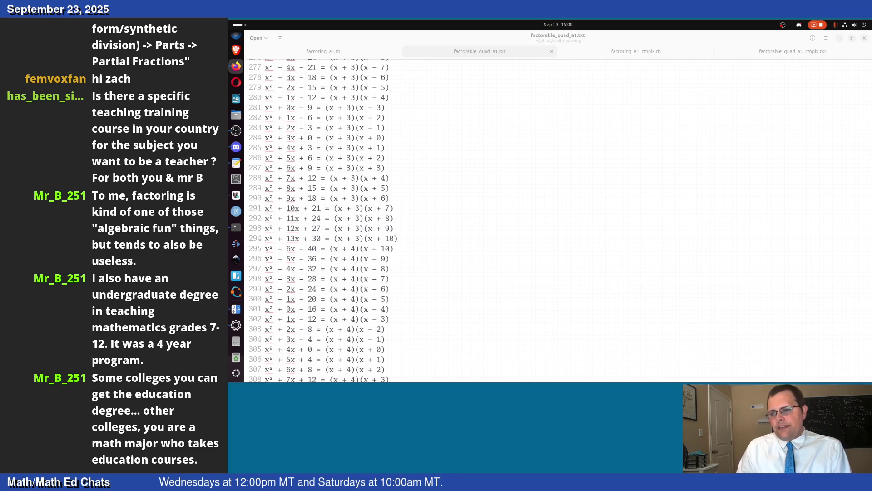
# - Select the entire factorable quadratics list in the text editor
pyautogui.click(349, 228)
pyautogui.scroll(5, 348, 226)
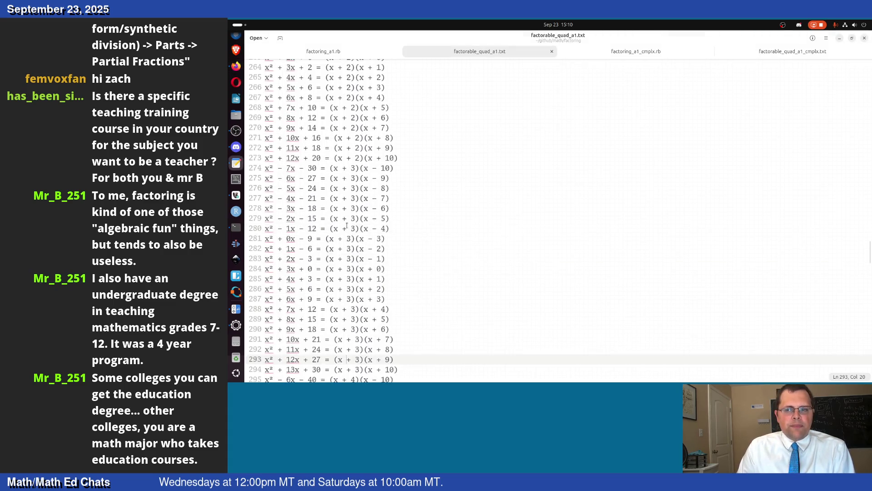
pyautogui.scroll(10, 347, 225)
pyautogui.scroll(4, 348, 225)
pyautogui.scroll(6, 348, 225)
pyautogui.scroll(5, 348, 224)
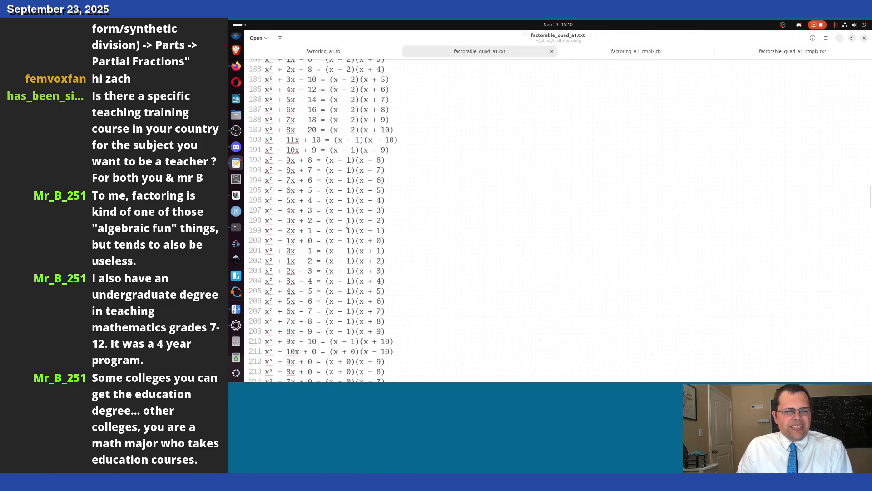
pyautogui.scroll(6, 348, 222)
pyautogui.scroll(3, 347, 224)
pyautogui.scroll(8, 347, 225)
pyautogui.scroll(12, 347, 225)
pyautogui.scroll(10, 346, 225)
pyautogui.scroll(11, 347, 225)
pyautogui.scroll(11, 346, 225)
pyautogui.click(332, 179)
pyautogui.hotkey('ctrl', 'a')
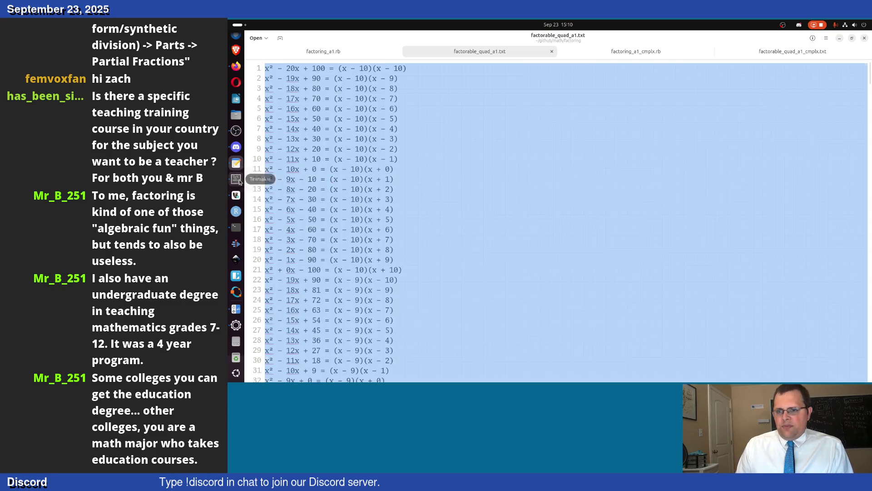
# - Bring Texmaker forward and show its recently opened .tex files
pyautogui.click(236, 179)
pyautogui.click(252, 44)
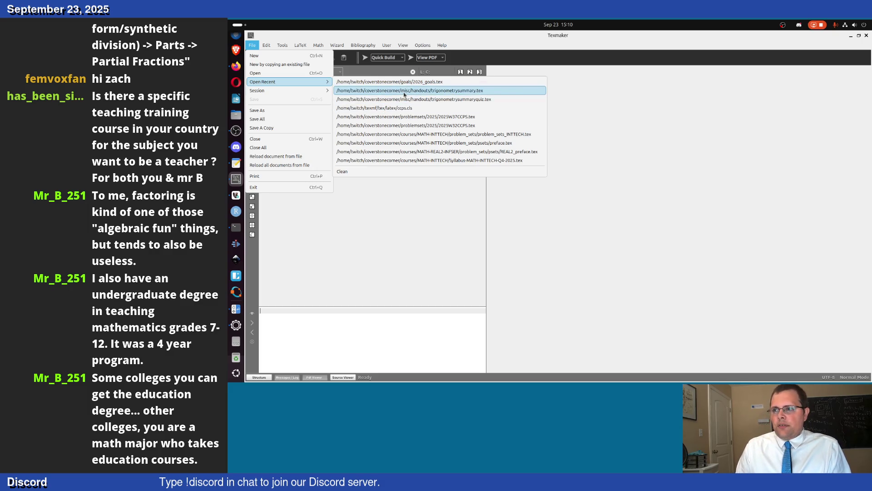
# - Load the trigonometry summary document and start Save As for it
pyautogui.click(404, 91)
pyautogui.scroll(-5, 660, 196)
pyautogui.scroll(5, 661, 196)
pyautogui.click(252, 45)
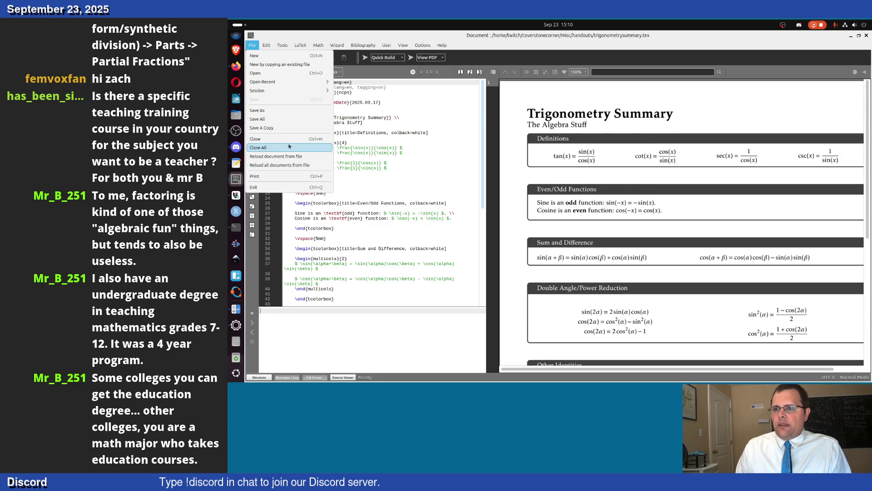
pyautogui.click(283, 110)
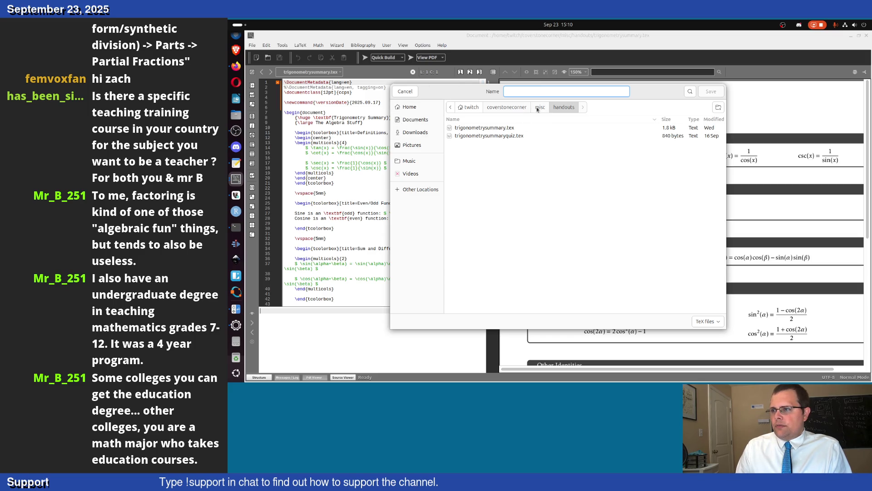
# - Save it as factoring_a1.tex in the twitch/github/math/factoring folder
pyautogui.click(478, 108)
pyautogui.doubleClick(472, 207)
pyautogui.doubleClick(480, 127)
pyautogui.click(581, 91)
pyautogui.write('factorin')
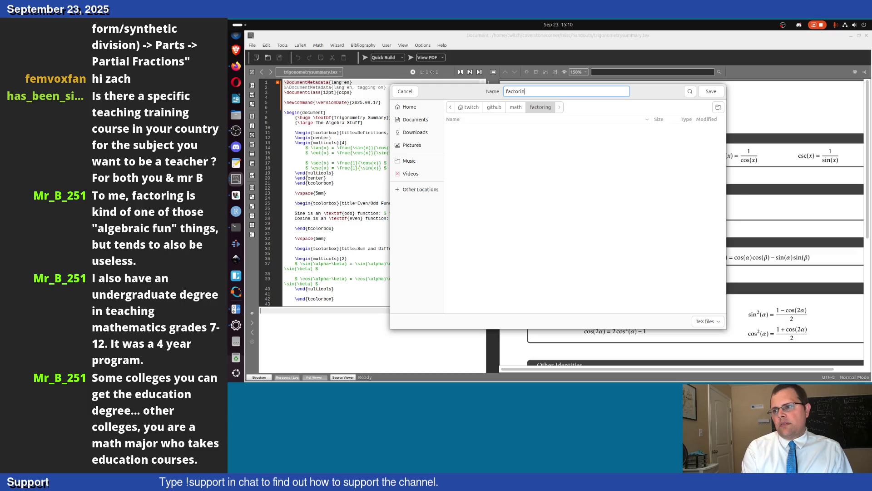
pyautogui.write('g_a1.tex')
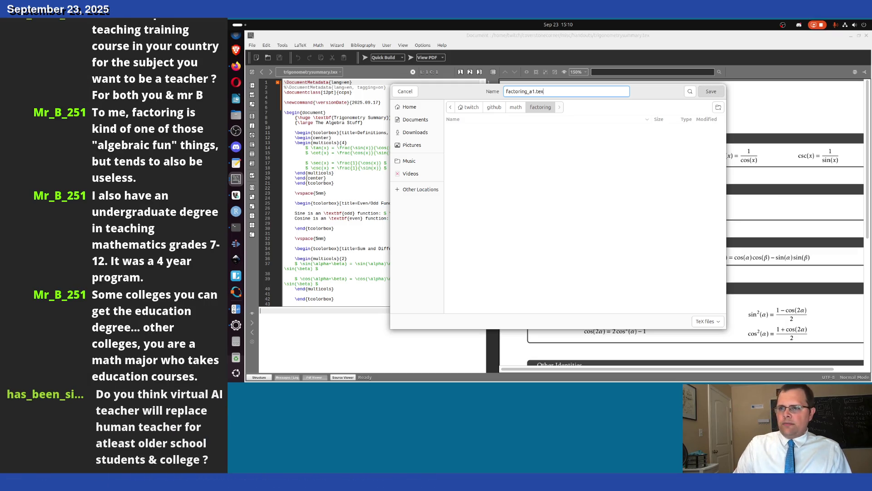
pyautogui.press('Return')
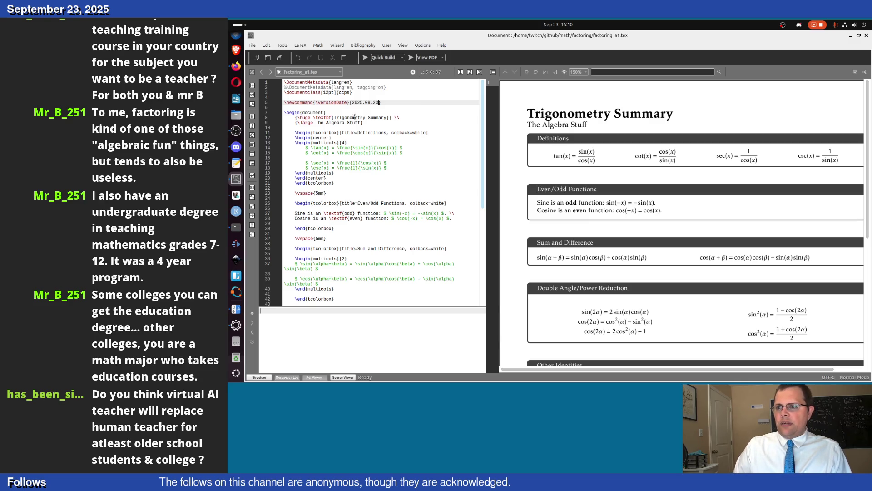
# - Retitle the handout ``All'' Quadratic Trinomials and delete The Algebra Stuff subtitle line
pyautogui.moveTo(334, 118); pyautogui.dragTo(376, 117)
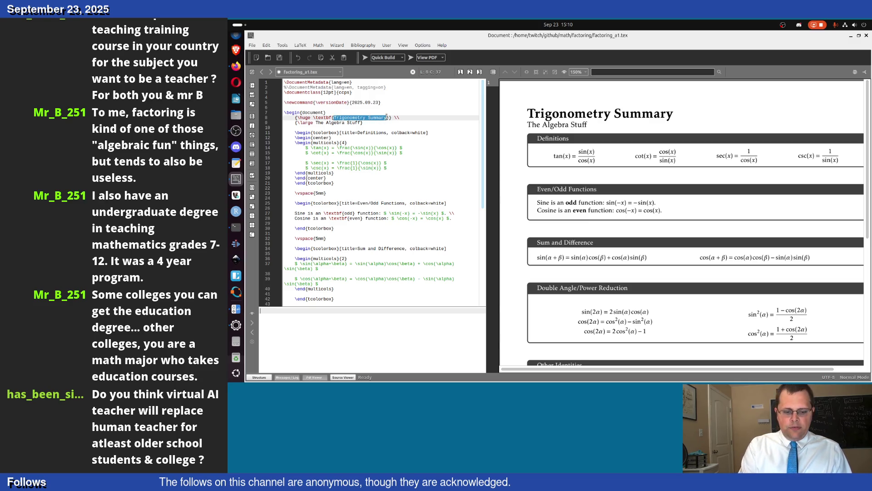
pyautogui.write('Alg')
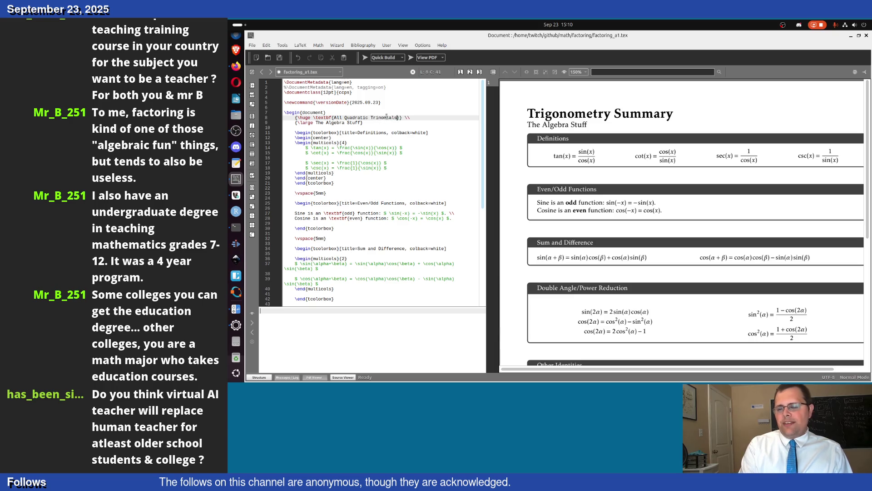
pyautogui.click(341, 117)
pyautogui.write('{')
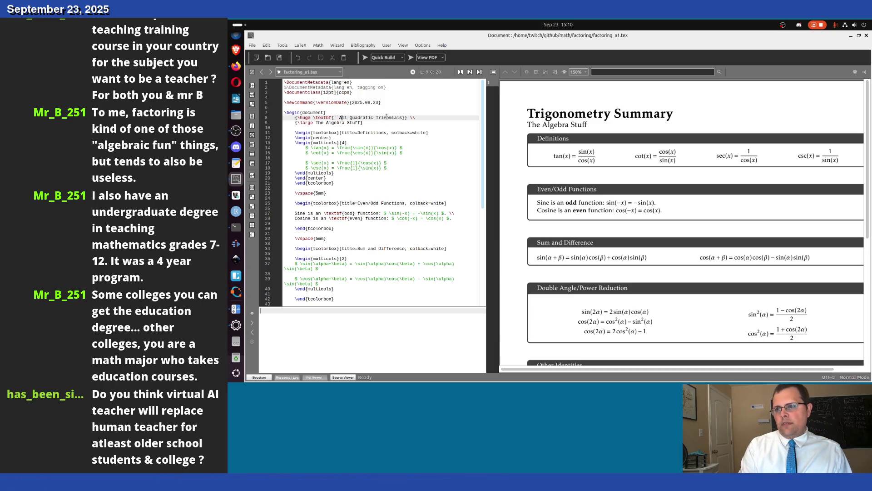
pyautogui.write("''")
pyautogui.press('End')
pyautogui.hotkey('shift', 'Down')
pyautogui.press('BackSpace')
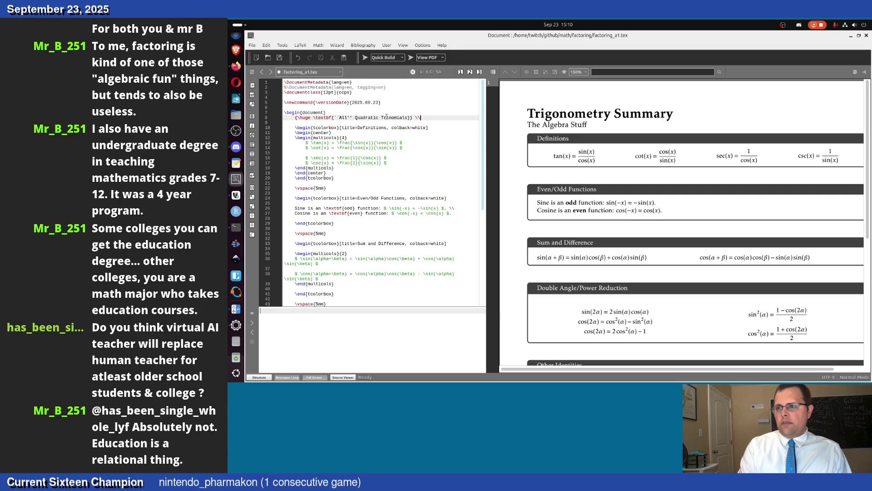
# - Rebuild the PDF, then select the old trigonometry boxes down to the closing lines
pyautogui.click(368, 59)
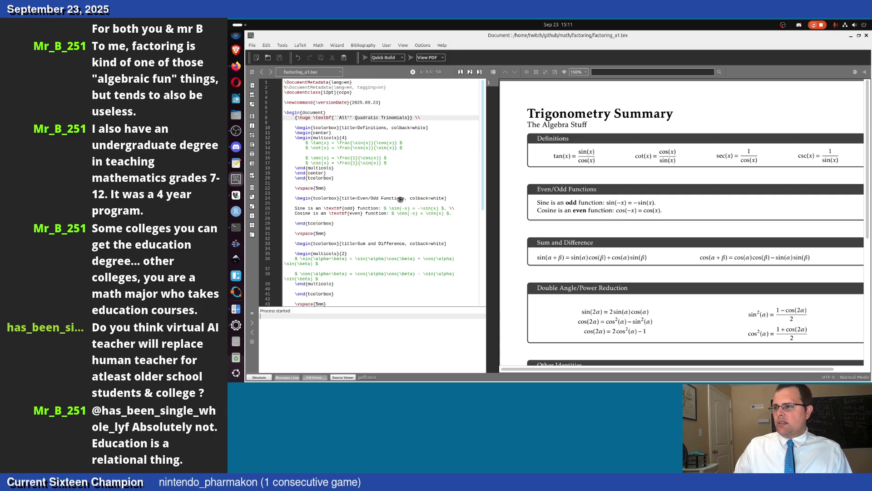
pyautogui.click(360, 130)
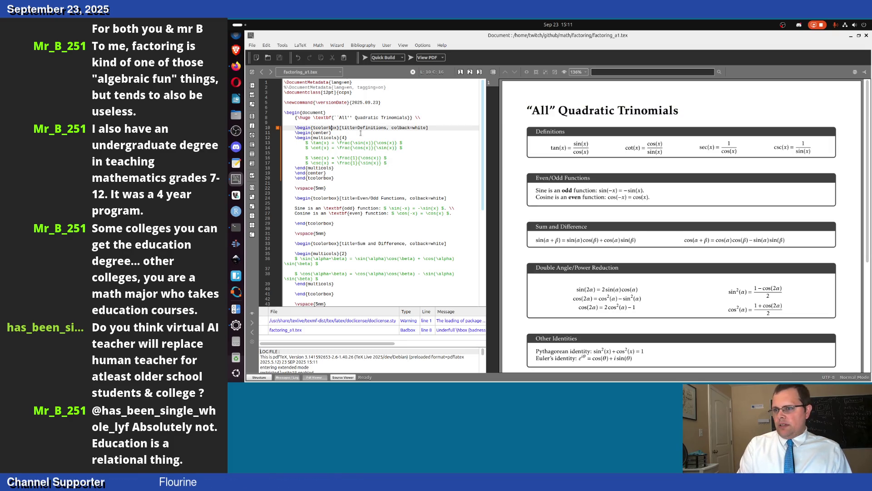
pyautogui.hotkey('shift', 'Down')
pyautogui.hotkey('shift', 'Down')
pyautogui.hotkey('shift', 'Down')
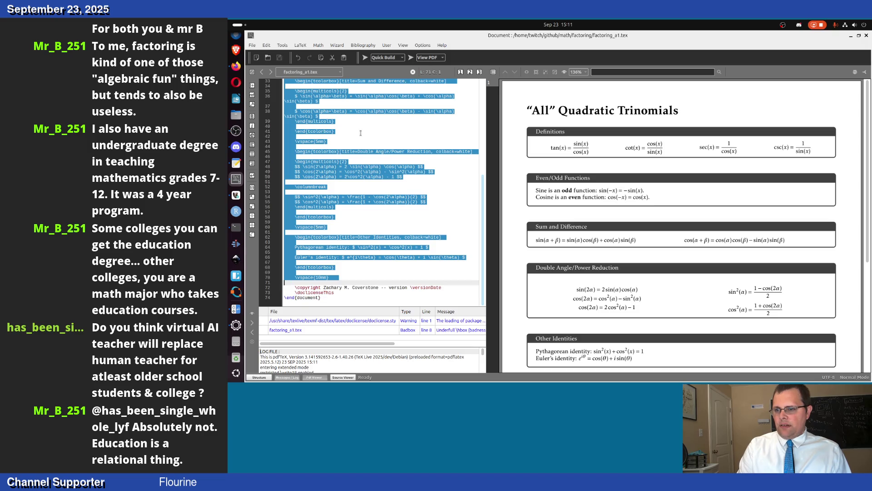
pyautogui.hotkey('shift', 'Up')
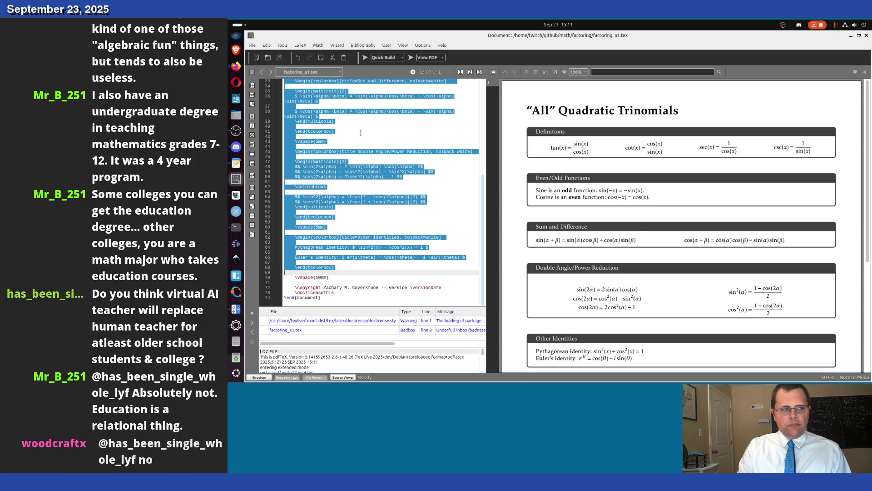
# - Delete the trigonometry boxes and paste the factored quadratics list in their place
pyautogui.press('Delete')
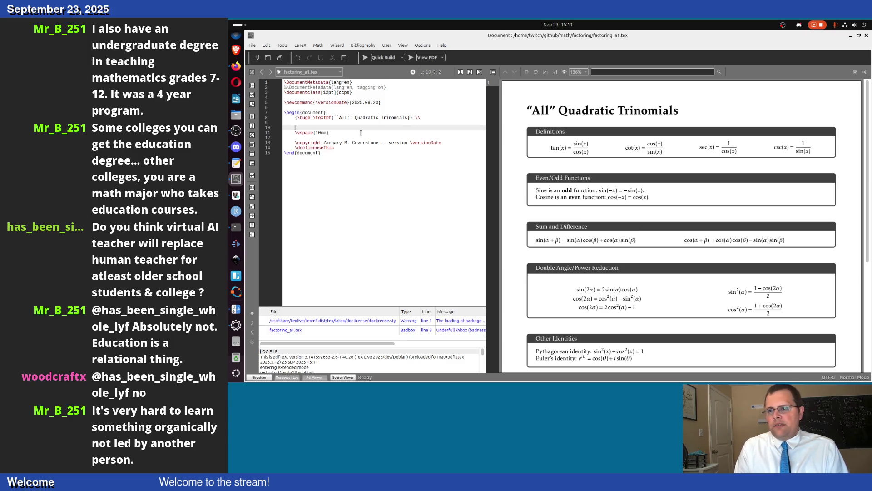
pyautogui.hotkey('ctrl', 'v')
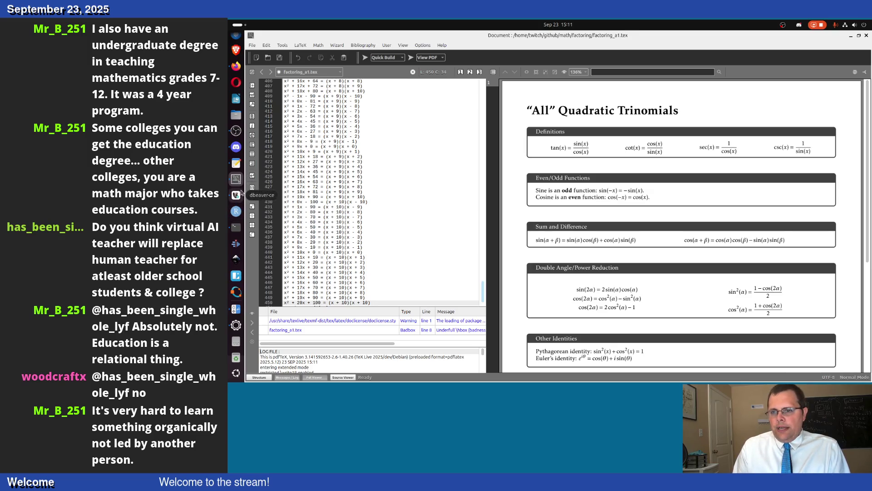
pyautogui.click(235, 163)
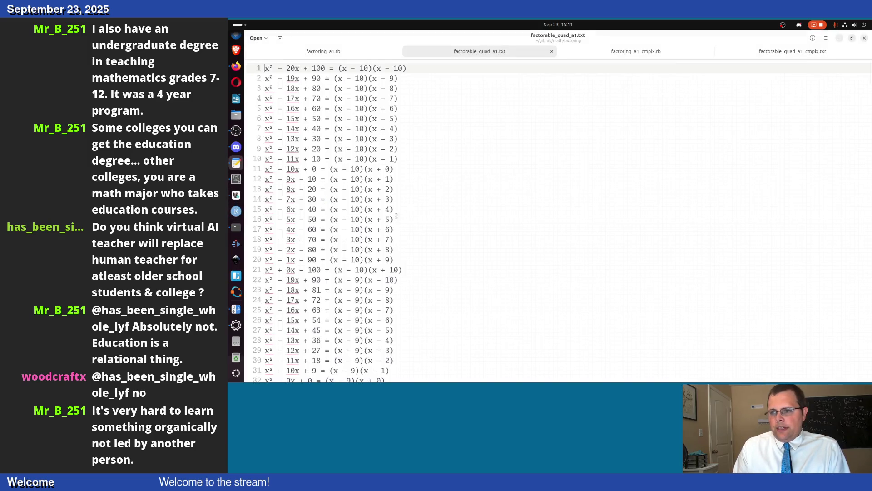
# - Edit factoring_a1.rb's print line to wrap each standard_form equation in dollar signs, and save
pyautogui.click(380, 60)
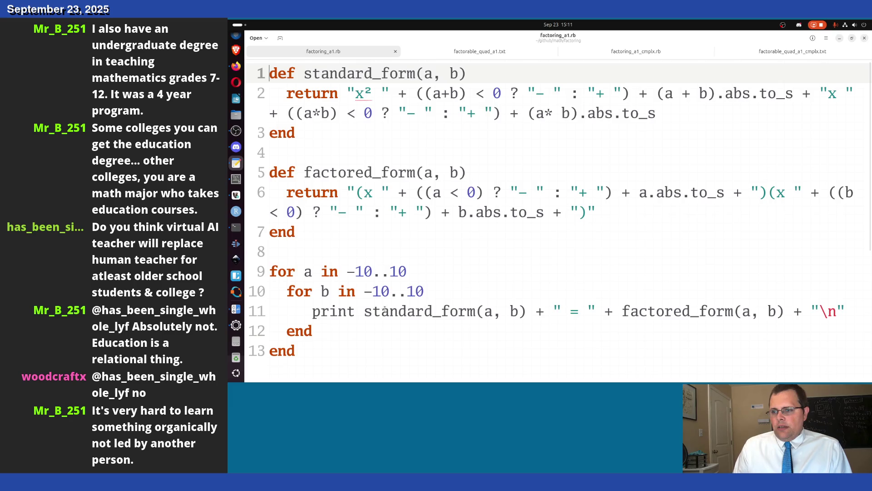
pyautogui.click(354, 111)
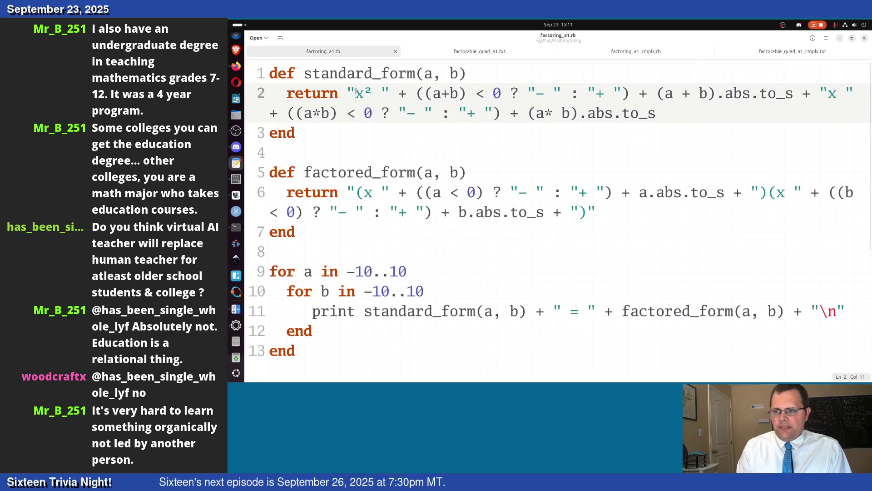
pyautogui.press('Down')
pyautogui.press('Down')
pyautogui.press('Down')
pyautogui.press('Down')
pyautogui.press('Down')
pyautogui.press('Down')
pyautogui.press('Up')
pyautogui.write('"$" +')
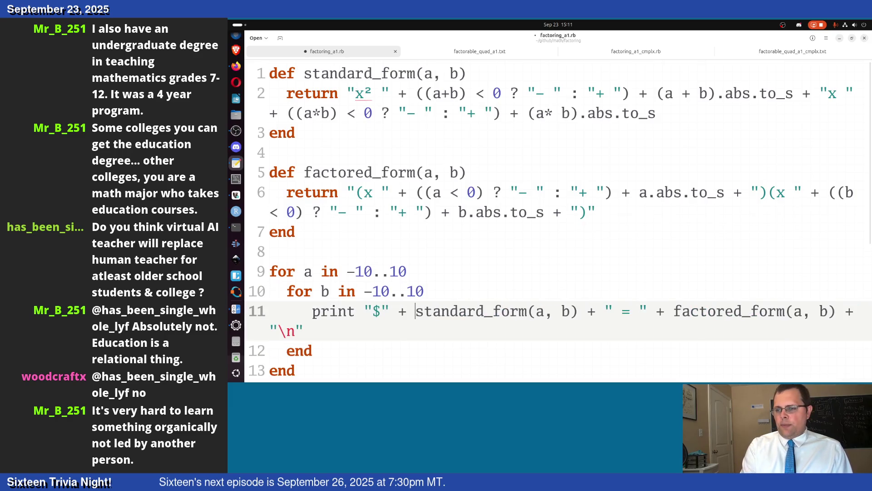
pyautogui.press('Left')
pyautogui.press('Left')
pyautogui.press('Left')
pyautogui.press('Left')
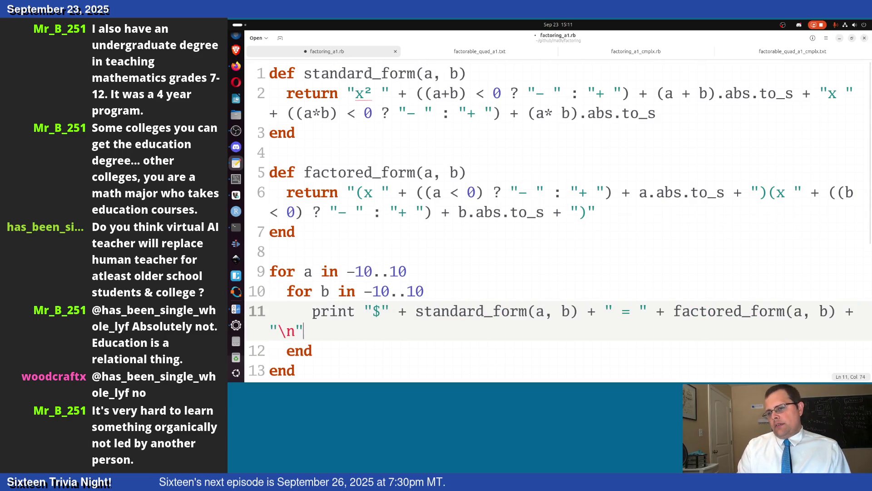
pyautogui.write('$')
pyautogui.hotkey('ctrl', 's')
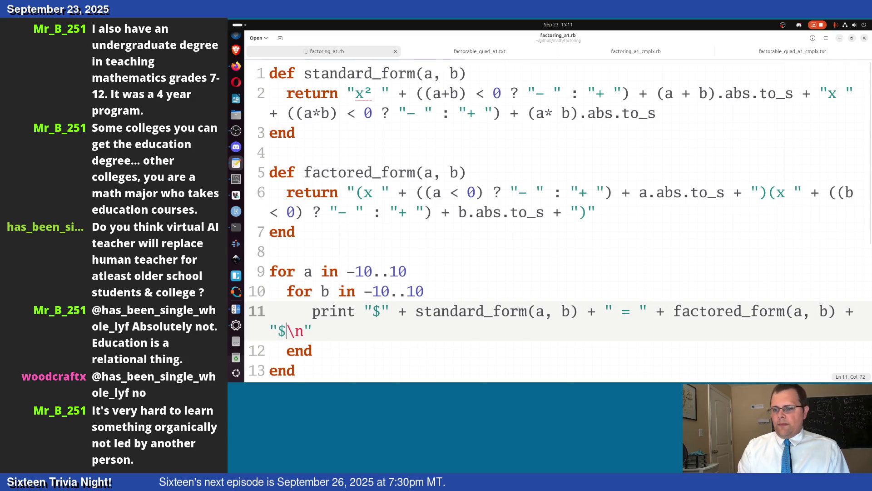
# - Switch windows to bring the terminal to the front
pyautogui.hotkey('alt', 'Tab')
pyautogui.hotkey('alt', 'Tab')
pyautogui.press('Tab')
pyautogui.press('Tab')
pyautogui.press('Tab')
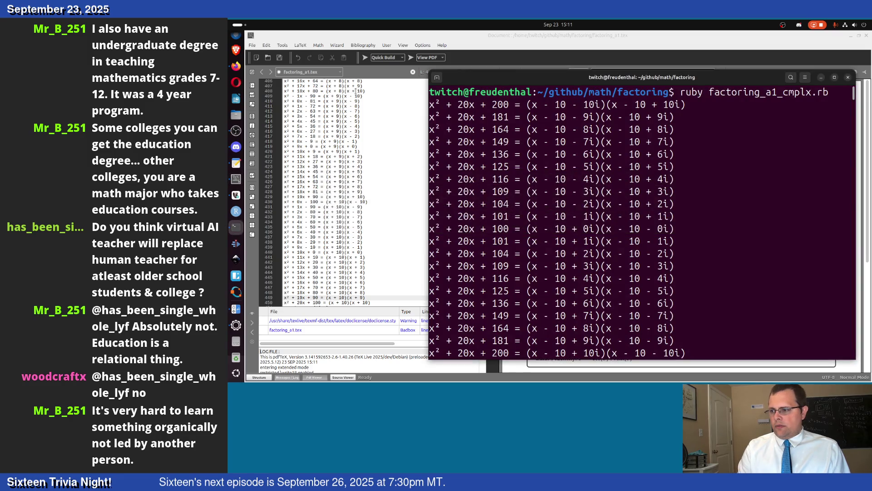
# - Clear the terminal and rerun ruby factoring_a1.rb to print the dollar-wrapped equations
pyautogui.press('Up')
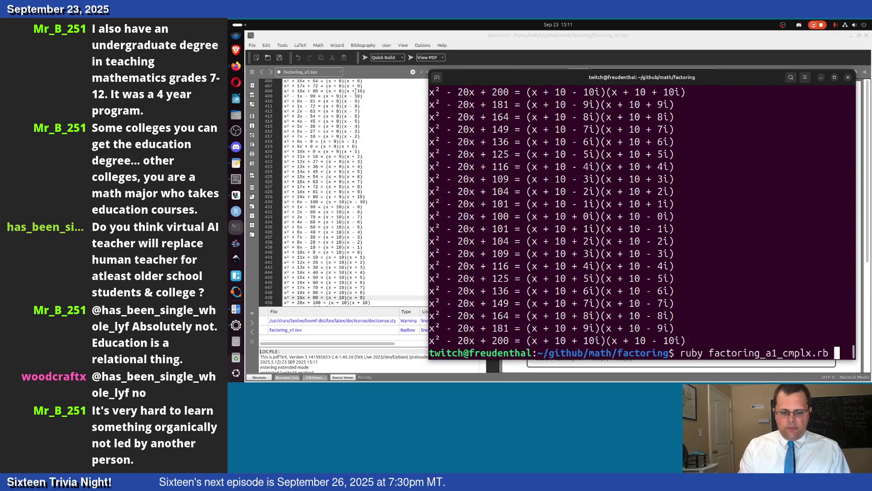
pyautogui.press('Up')
pyautogui.press('Return')
pyautogui.press('Up')
pyautogui.press('Up')
pyautogui.press('Down')
pyautogui.press('Up')
pyautogui.press('Up')
pyautogui.press('Return')
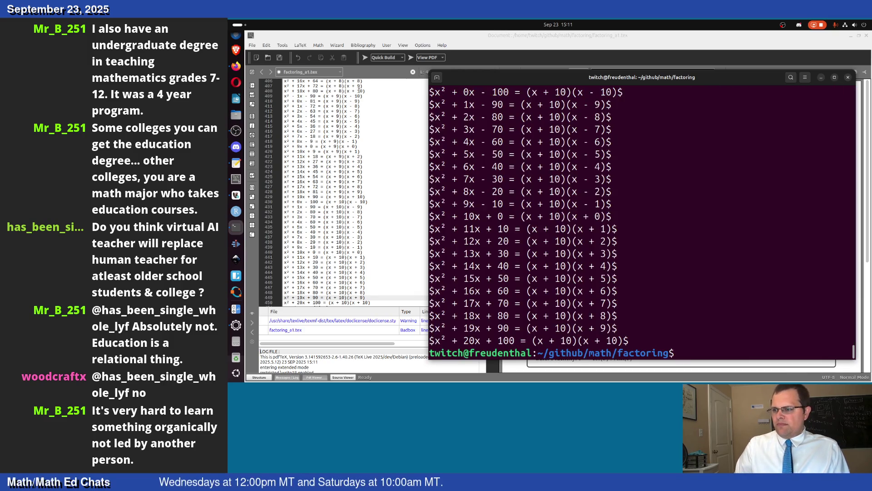
pyautogui.scroll(5, 641, 225)
pyautogui.scroll(8, 641, 225)
pyautogui.scroll(8, 641, 225)
pyautogui.scroll(8, 641, 225)
pyautogui.scroll(8, 641, 225)
pyautogui.scroll(9, 641, 226)
pyautogui.scroll(9, 640, 225)
pyautogui.scroll(9, 641, 224)
pyautogui.scroll(9, 641, 225)
pyautogui.scroll(8, 641, 225)
pyautogui.scroll(8, 641, 225)
pyautogui.scroll(8, 641, 225)
pyautogui.scroll(8, 641, 225)
pyautogui.scroll(7, 642, 224)
pyautogui.scroll(7, 641, 225)
pyautogui.scroll(7, 641, 225)
pyautogui.scroll(7, 641, 225)
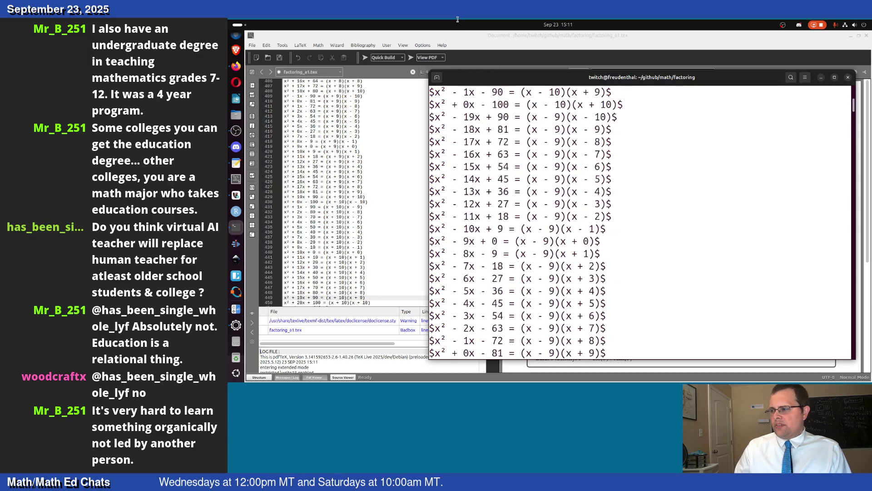
pyautogui.scroll(7, 641, 225)
# - Copy the script's output and select all of the LaTeX source in Texmaker
pyautogui.rightClick(437, 106)
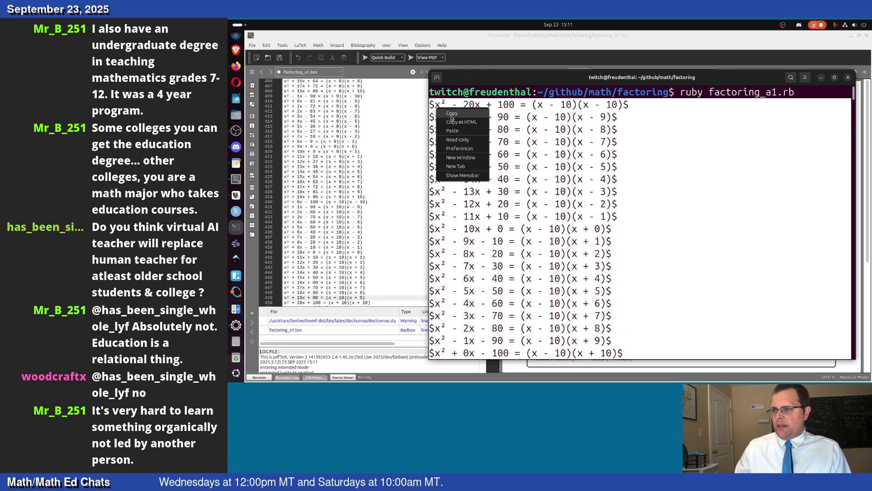
pyautogui.click(366, 244)
pyautogui.hotkey('ctrl', 'a')
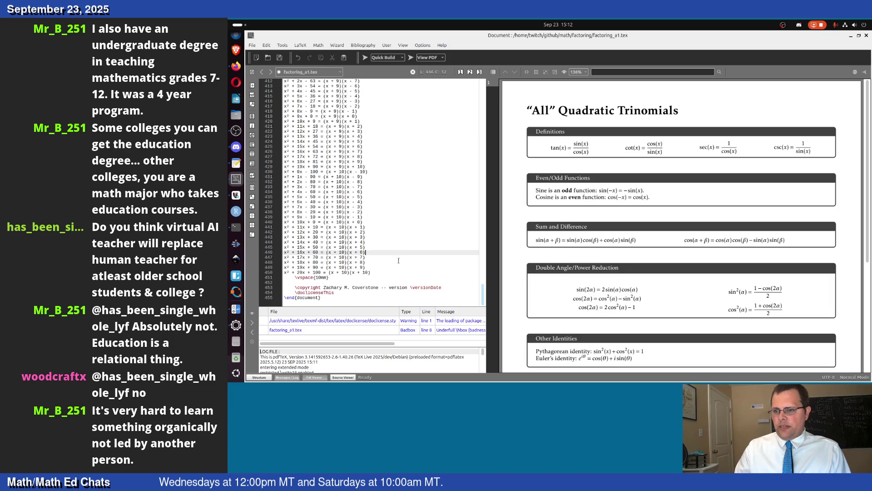
# - Paste the dollar-wrapped equations over the old list from line 10 down and rebuild the PDF
pyautogui.moveTo(366, 268); pyautogui.dragTo(343, 207)
pyautogui.moveTo(371, 272); pyautogui.dragTo(256, 19)
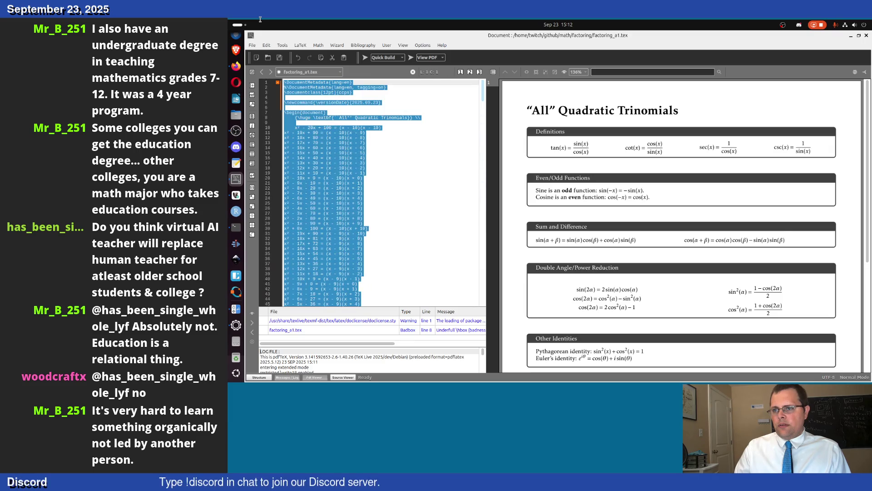
pyautogui.moveTo(256, 19); pyautogui.dragTo(271, 126)
pyautogui.hotkey('ctrl', 'v')
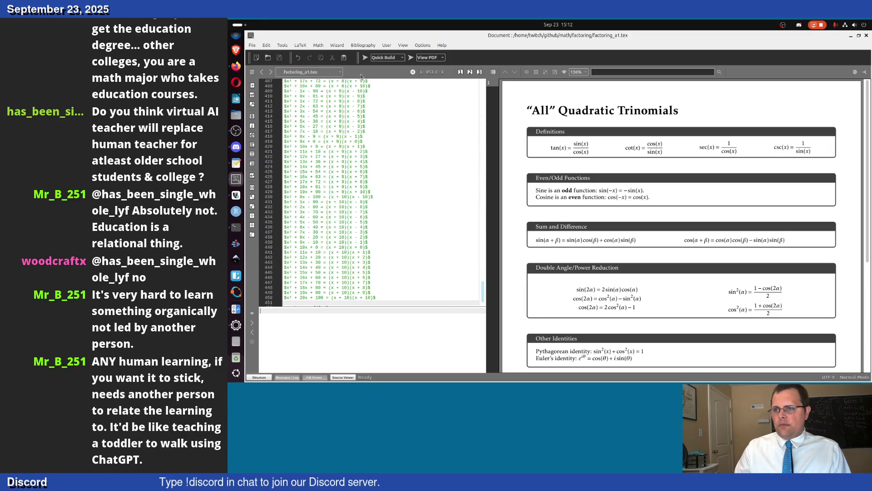
pyautogui.click(366, 58)
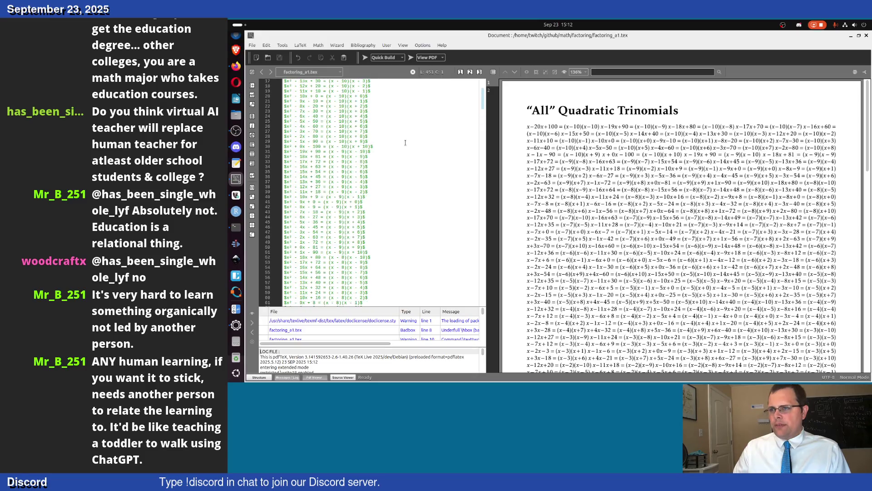
pyautogui.scroll(20, 434, 144)
# - Check the terminal output, then add a new line above the equations at line 10
pyautogui.click(379, 128)
pyautogui.write('\\\\')
pyautogui.click(388, 131)
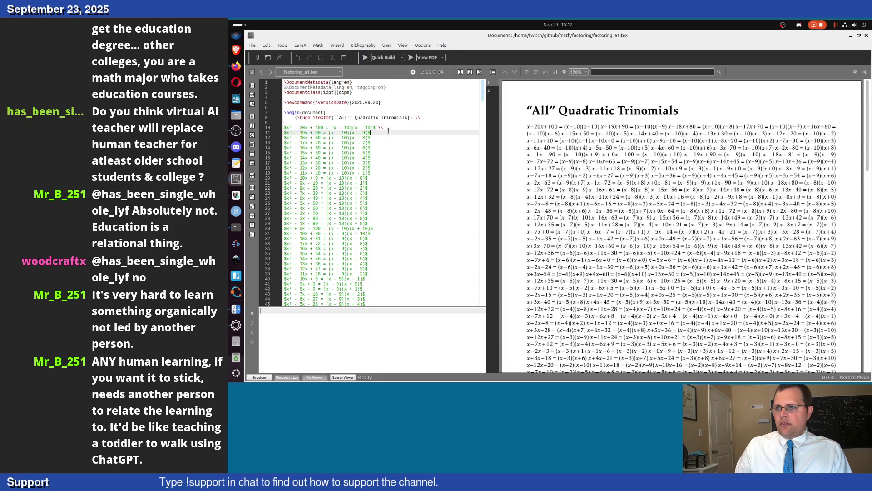
pyautogui.click(389, 128)
pyautogui.hotkey('alt', 'Tab')
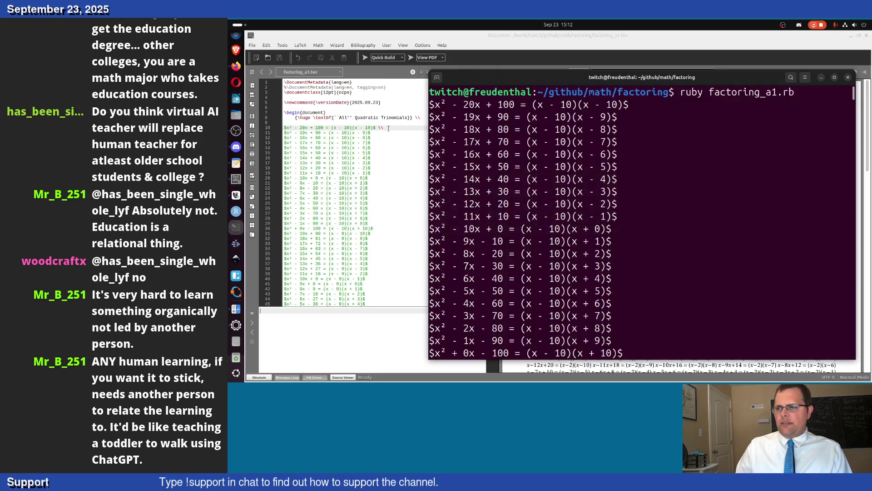
pyautogui.hotkey('alt', 'Tab')
pyautogui.click(381, 125)
pyautogui.press('Return')
pyautogui.write('\x08egin{multi')
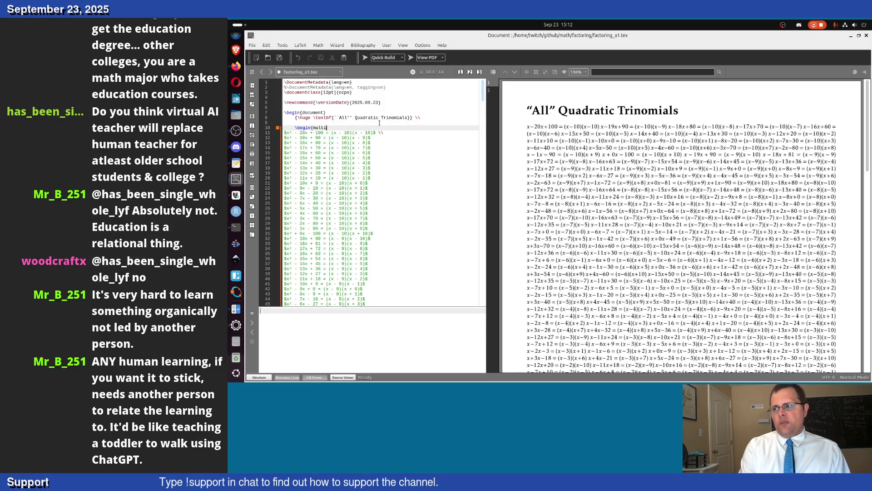
# - Add \end{multicols} on a new line before the footer and rebuild into a multi-column PDF
pyautogui.press('pagedown')
pyautogui.press('pagedown')
pyautogui.press('pagedown')
pyautogui.press('pagedown')
pyautogui.press('pagedown')
pyautogui.press('pagedown')
pyautogui.press('pagedown')
pyautogui.press('pagedown')
pyautogui.press('pagedown')
pyautogui.press('pagedown')
pyautogui.press('Up')
pyautogui.press('Up')
pyautogui.press('Up')
pyautogui.press('Up')
pyautogui.press('Up')
pyautogui.press('Return')
pyautogui.write('nd{multicols')
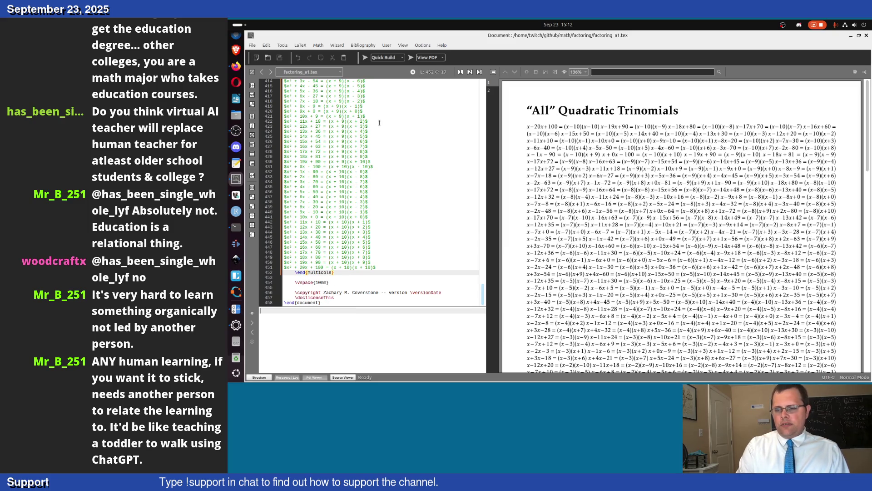
pyautogui.click(374, 60)
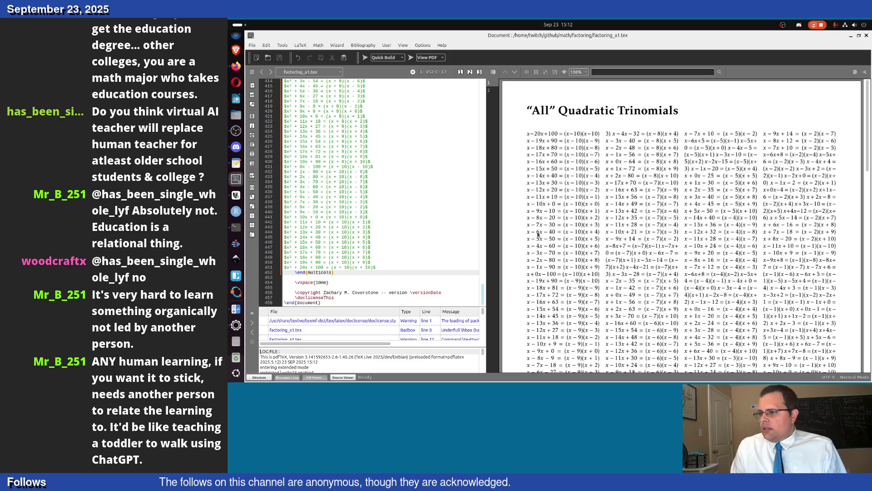
pyautogui.scroll(-5, 570, 305)
pyautogui.scroll(-5, 571, 305)
pyautogui.hotkey('alt', 'Tab')
pyautogui.hotkey('alt', 'Tab')
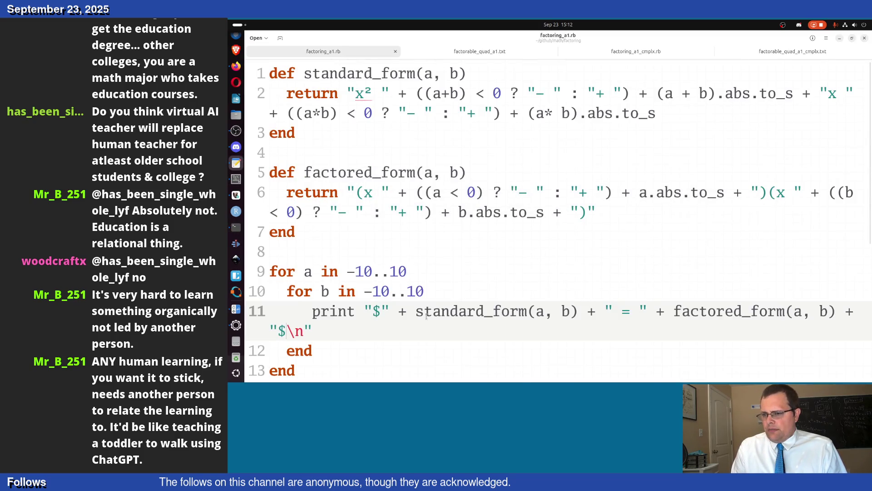
pyautogui.write('\\ \\')
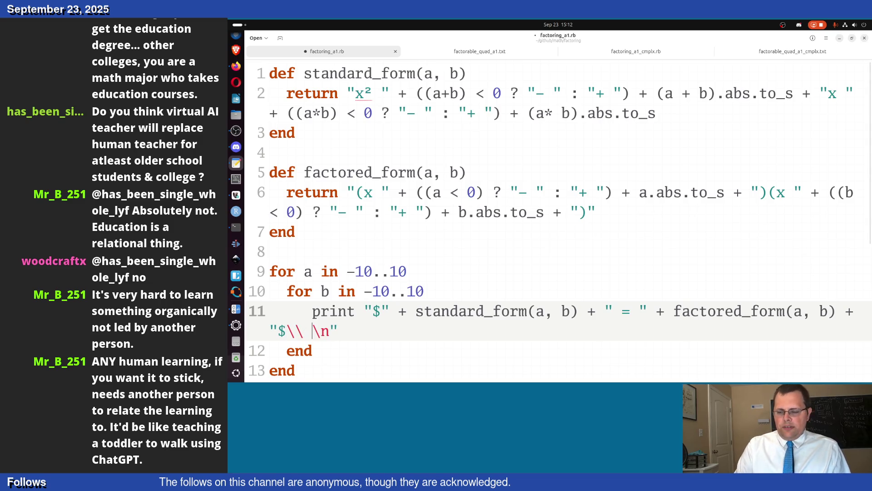
# - Change the print string to "$\\\\ \n" so each equation ends in a LaTeX line break, and save
pyautogui.press('Left')
pyautogui.write('\\\\')
pyautogui.hotkey('ctrl', 's')
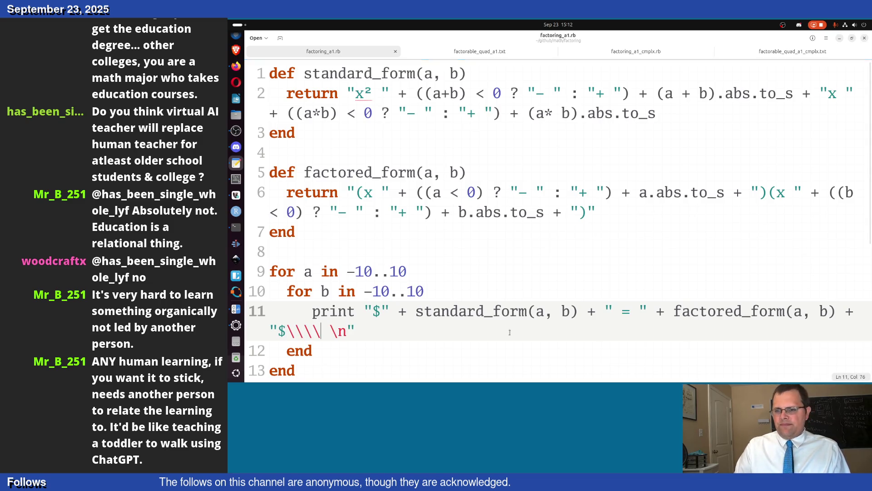
pyautogui.click(236, 227)
# - Clear the terminal and rerun factoring_a1.rb with the new line breaks
pyautogui.press('Up')
pyautogui.press('Up')
pyautogui.press('Return')
pyautogui.press('Up')
pyautogui.press('Up')
pyautogui.press('Return')
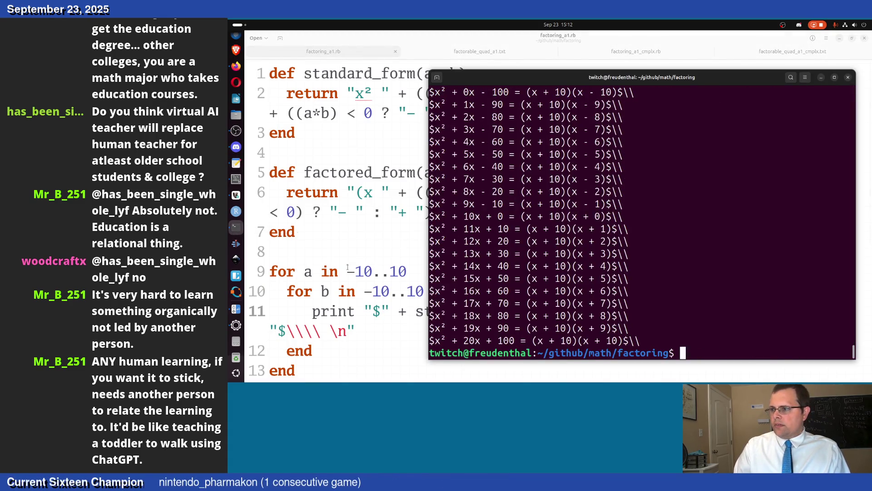
# - Select the regenerated output back to the top and copy it
pyautogui.rightClick(649, 333)
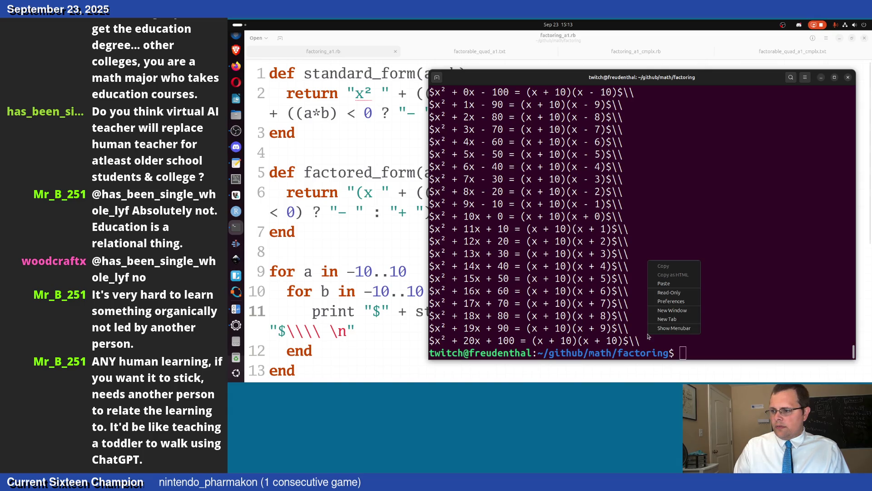
pyautogui.click(643, 338)
pyautogui.moveTo(643, 339); pyautogui.dragTo(554, 20)
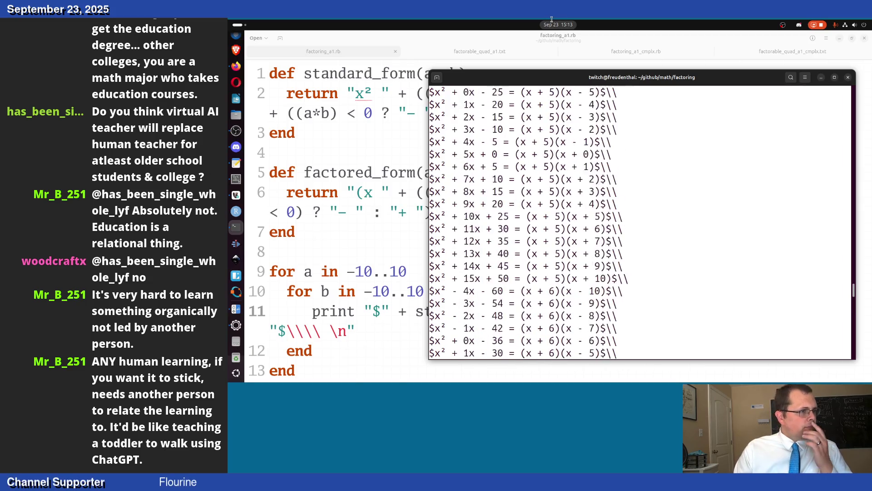
pyautogui.moveTo(555, 20)
pyautogui.mouseDown()
pyautogui.moveTo(465, 64)
pyautogui.moveTo(563, 28)
pyautogui.moveTo(451, 104)
pyautogui.mouseUp()
pyautogui.rightClick(441, 106)
pyautogui.click(471, 116)
# - Return through the script editor to the factoring_a1.tex document in Texmaker
pyautogui.click(236, 162)
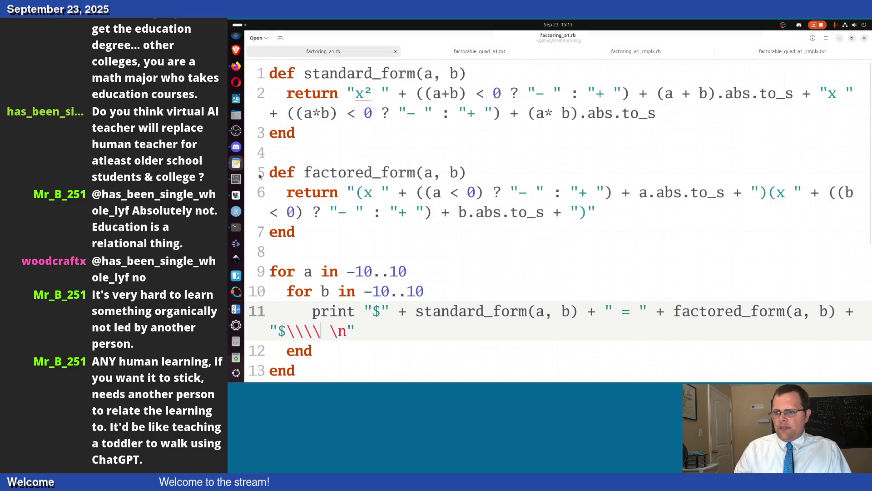
pyautogui.click(236, 179)
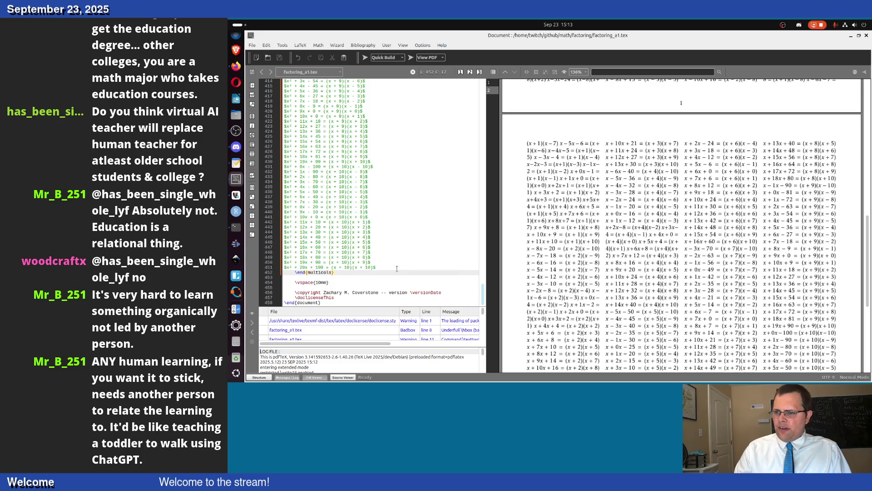
# - Paste the regenerated trinomial lines over the old ones, keeping the preamble, and recompile
pyautogui.moveTo(397, 269); pyautogui.dragTo(298, 24)
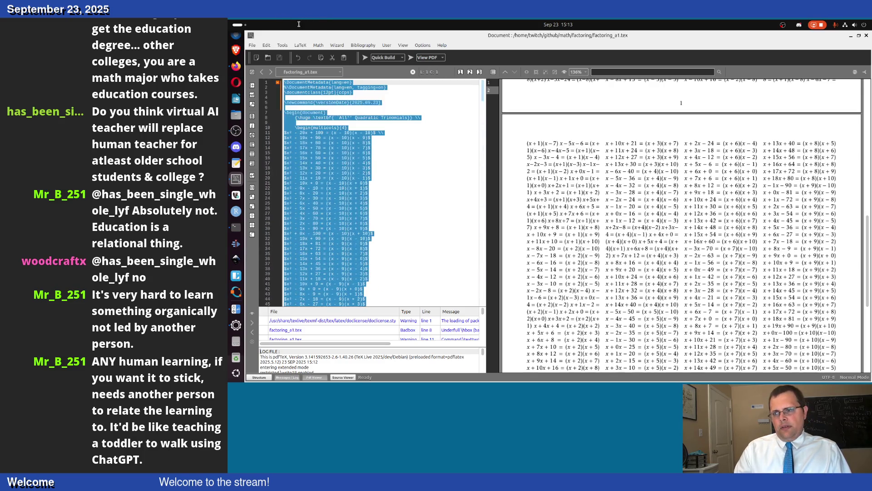
pyautogui.moveTo(298, 24); pyautogui.dragTo(297, 131)
pyautogui.hotkey('ctrl', 'v')
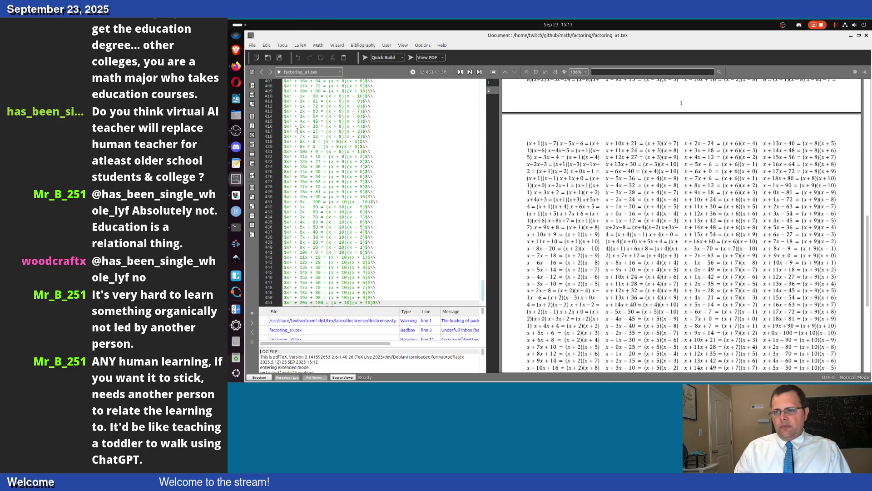
pyautogui.press('F5')
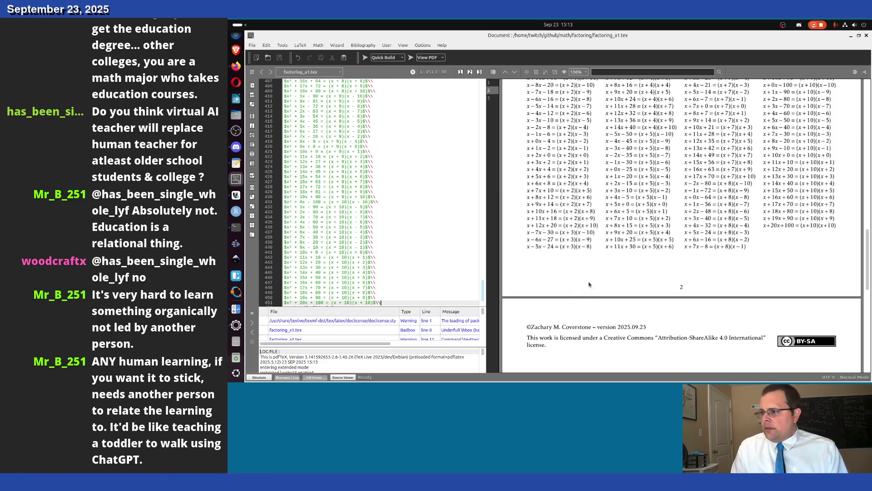
pyautogui.scroll(5, 574, 264)
pyautogui.scroll(5, 575, 264)
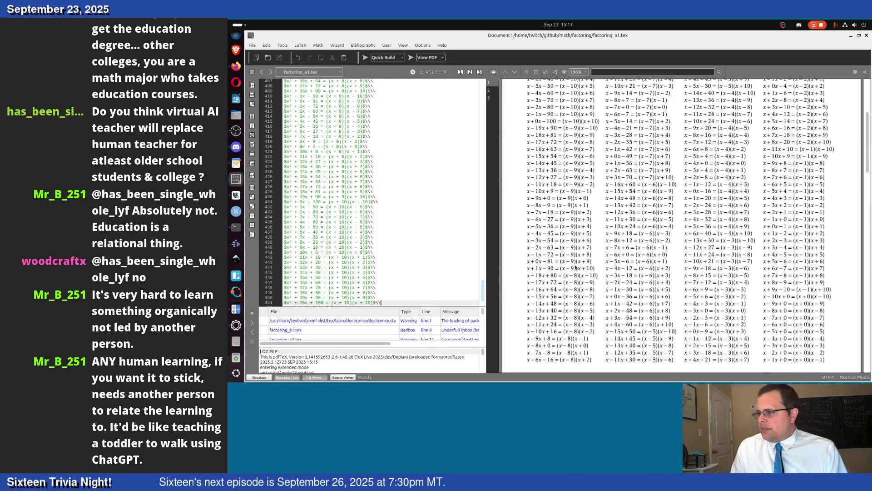
pyautogui.scroll(3, 575, 267)
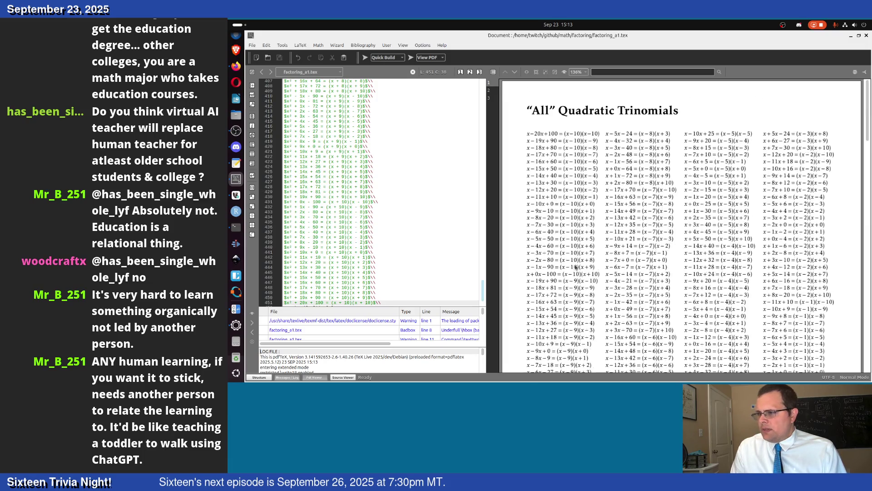
pyautogui.scroll(-5, 576, 268)
pyautogui.scroll(-3, 576, 268)
pyautogui.scroll(-4, 575, 268)
pyautogui.scroll(2, 576, 267)
pyautogui.scroll(-2, 576, 267)
pyautogui.scroll(3, 575, 267)
pyautogui.scroll(4, 576, 268)
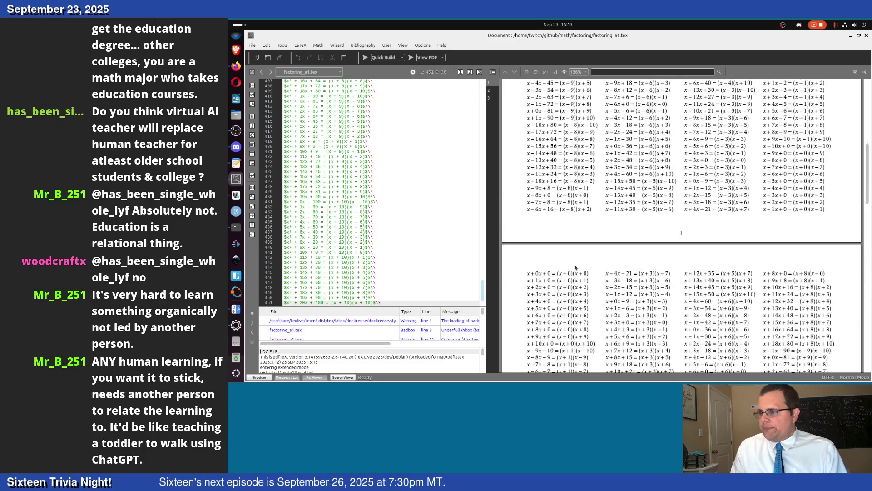
pyautogui.scroll(4, 576, 267)
pyautogui.scroll(5, 392, 223)
pyautogui.scroll(5, 392, 223)
pyautogui.scroll(5, 392, 222)
pyautogui.scroll(1, 330, 182)
pyautogui.click(325, 177)
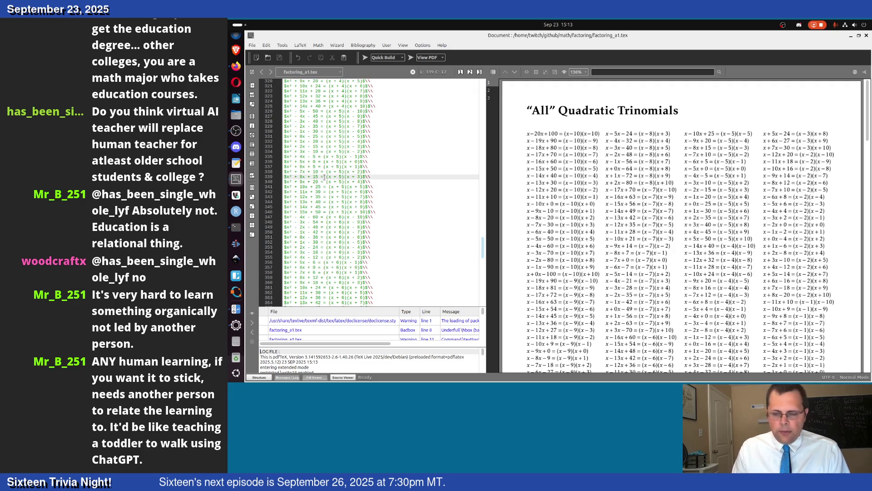
# - Replace every ² in the source with ^2 via find-and-replace
pyautogui.click(292, 181)
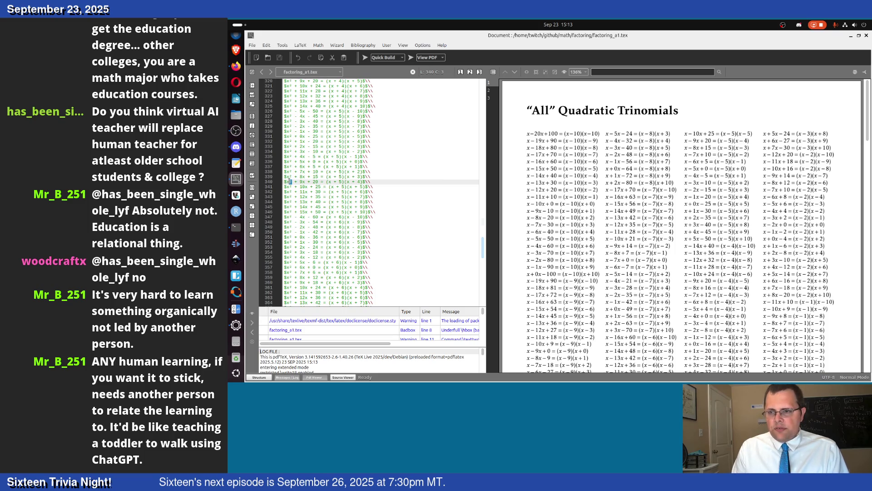
pyautogui.hotkey('ctrl', 'f')
pyautogui.press('Tab')
pyautogui.write('$')
pyautogui.write('2')
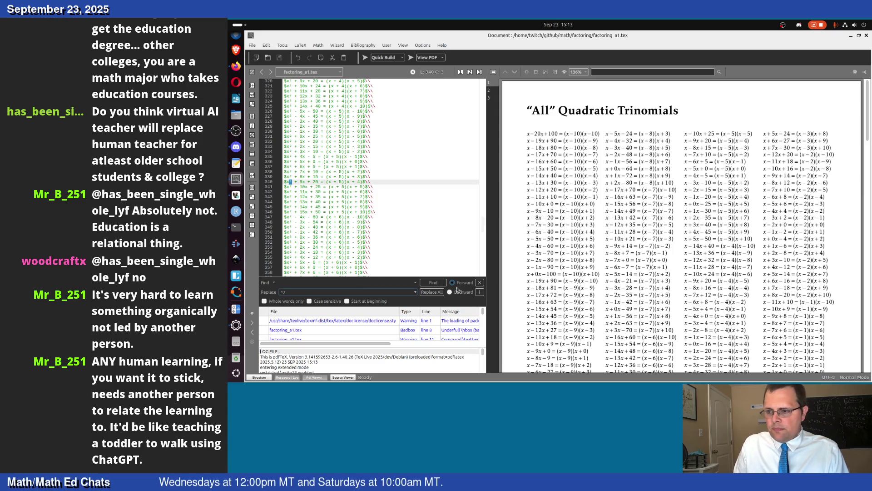
pyautogui.click(431, 292)
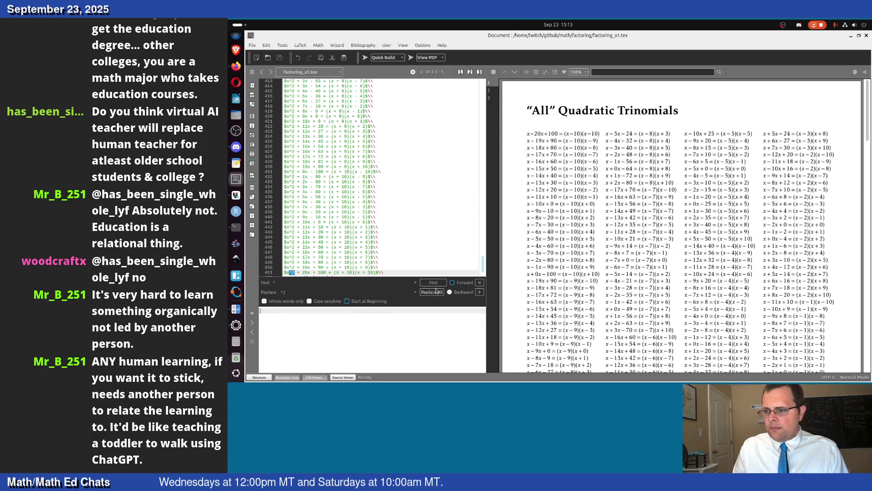
pyautogui.click(437, 291)
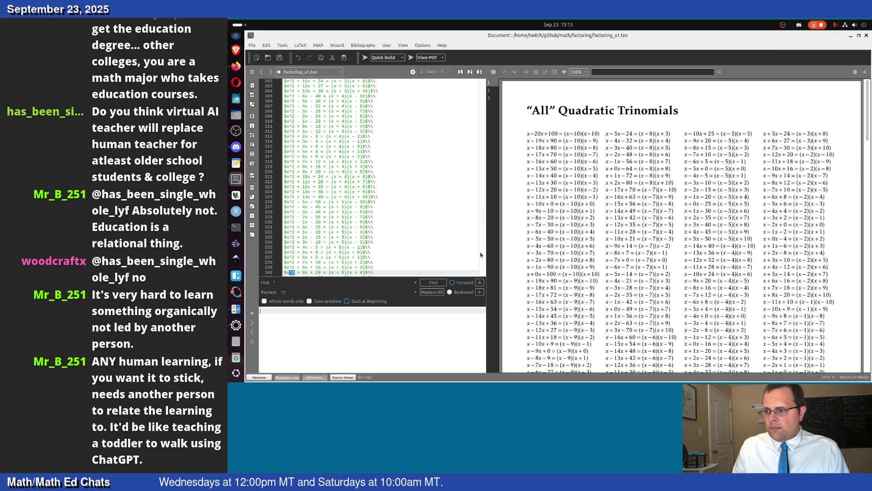
# - Delete the blank line after the title
pyautogui.moveTo(484, 219); pyautogui.dragTo(460, 63)
pyautogui.click(347, 123)
pyautogui.press('BackSpace')
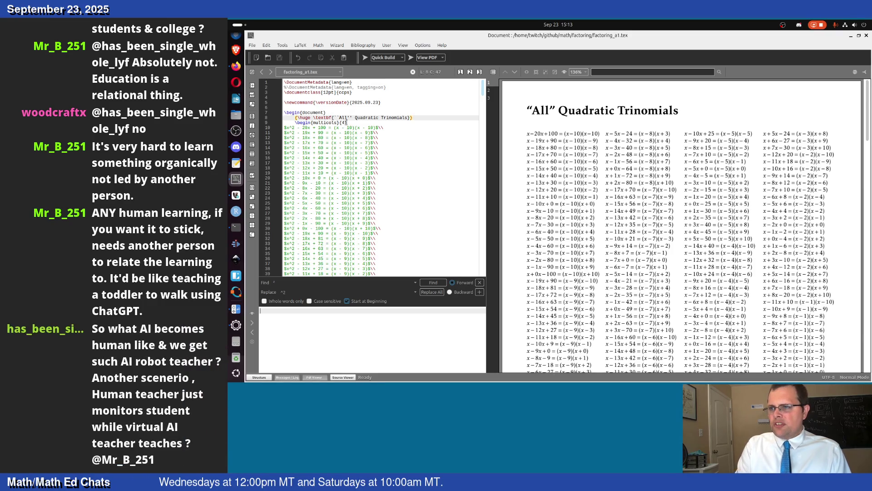
# - Remove the vertical space line and leftover blank line before the footer
pyautogui.click(365, 58)
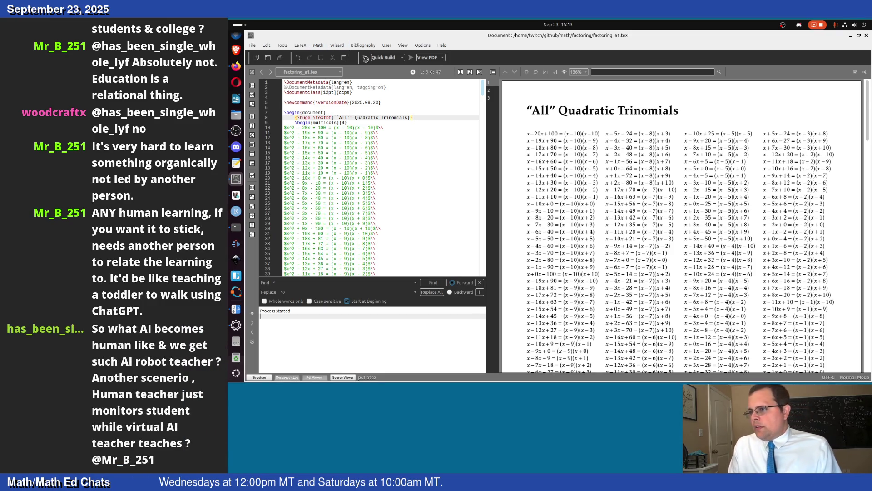
pyautogui.scroll(-5, 624, 268)
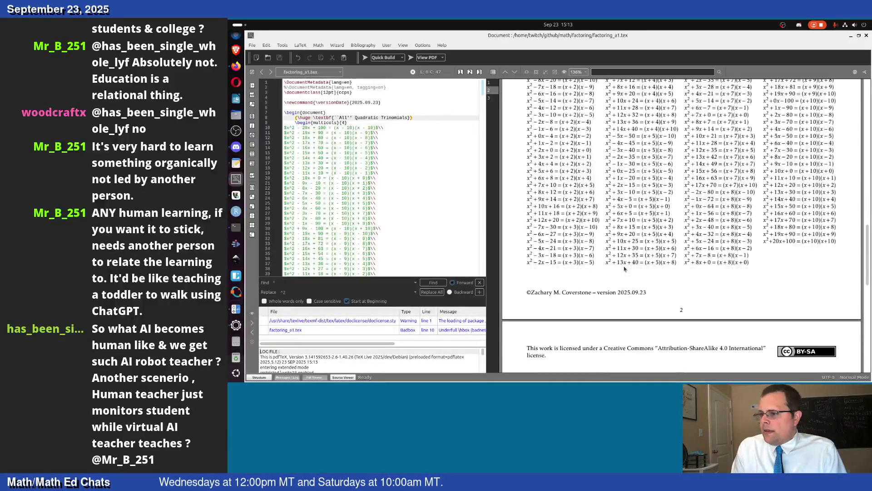
pyautogui.scroll(-10, 448, 249)
pyautogui.scroll(-10, 448, 249)
pyautogui.scroll(-10, 448, 249)
pyautogui.scroll(-10, 448, 249)
pyautogui.scroll(-10, 448, 249)
pyautogui.scroll(-7, 448, 249)
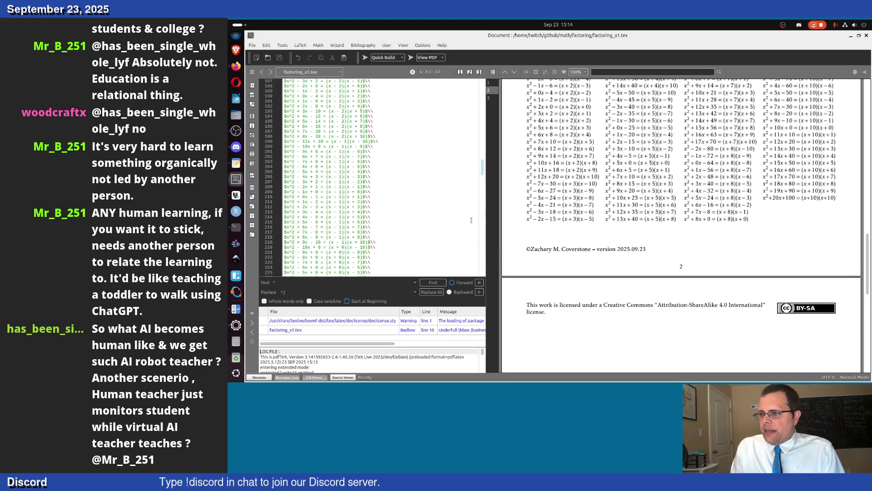
pyautogui.scroll(-15, 483, 230)
pyautogui.scroll(-10, 482, 231)
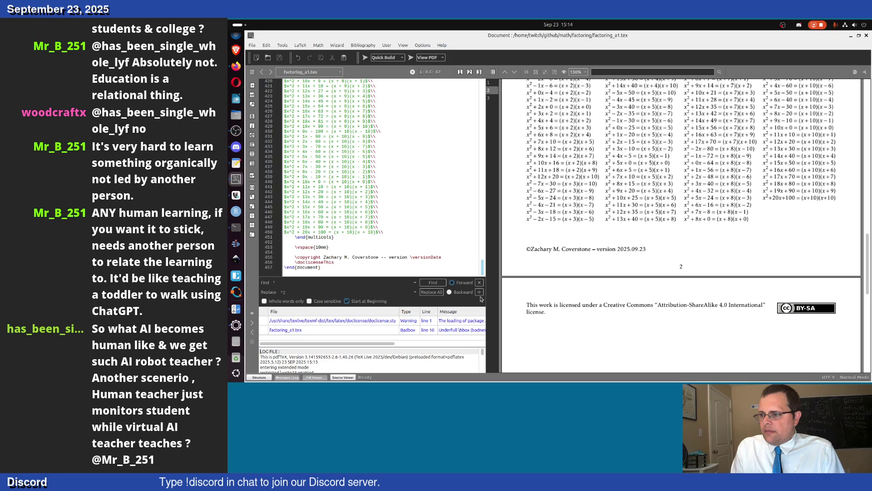
pyautogui.click(357, 247)
pyautogui.press('BackSpace')
pyautogui.press('BackSpace')
pyautogui.press('BackSpace')
pyautogui.hotkey('ctrl', 'd')
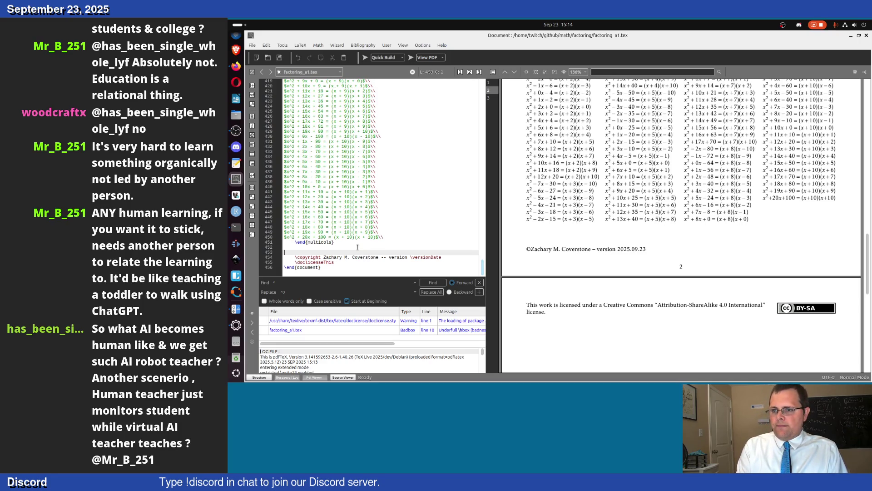
pyautogui.hotkey('ctrl', 'd')
# - Recompile so page two ends with the copyright and license footer
pyautogui.click(366, 57)
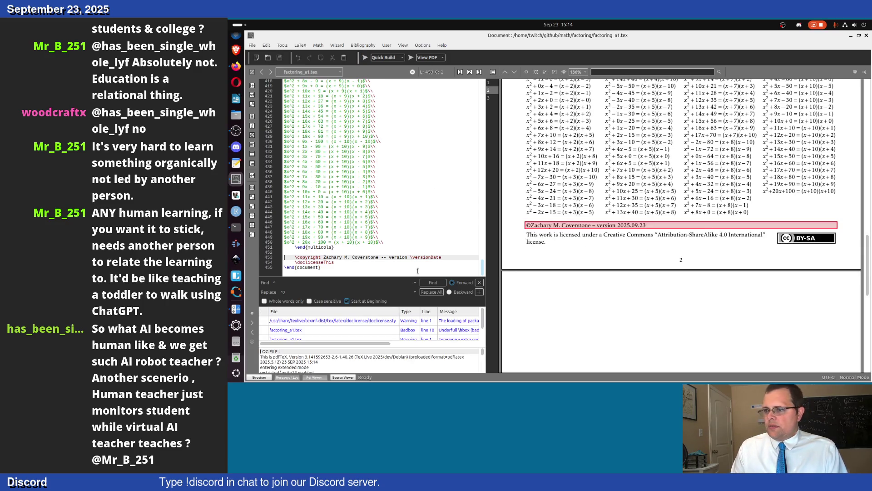
pyautogui.click(368, 262)
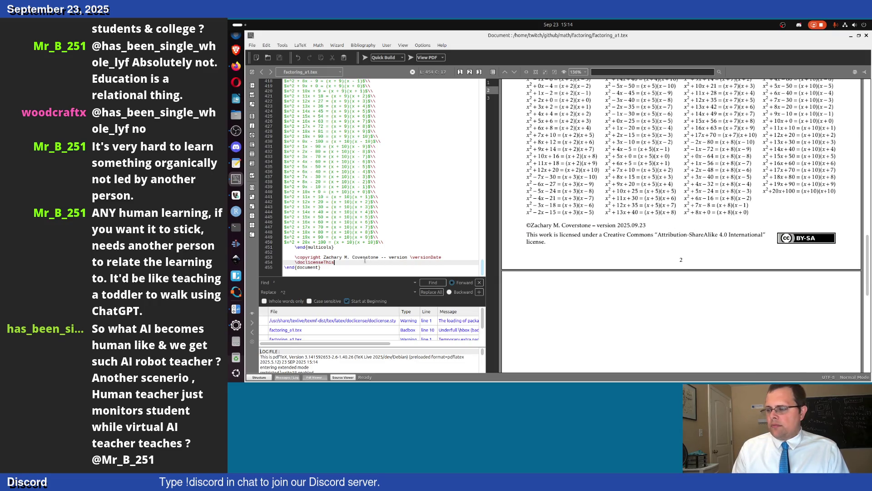
pyautogui.scroll(2, 631, 242)
pyautogui.scroll(-5, 634, 246)
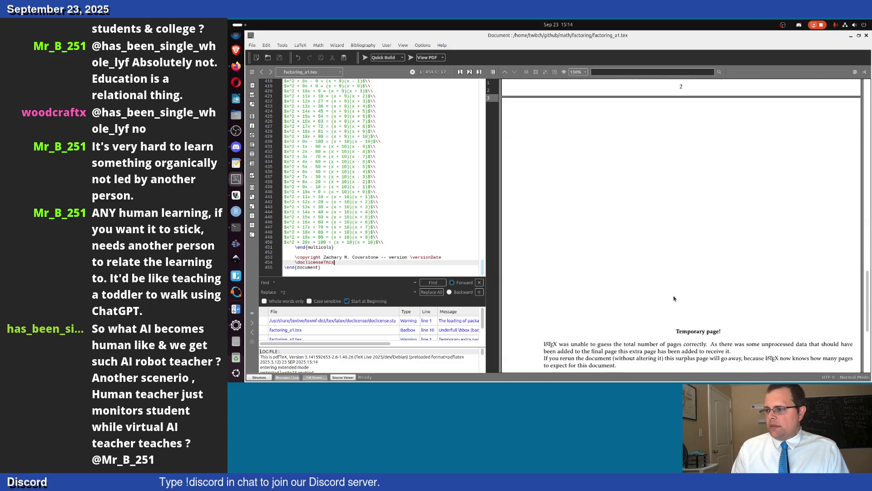
pyautogui.scroll(-3, 668, 293)
pyautogui.scroll(3, 674, 298)
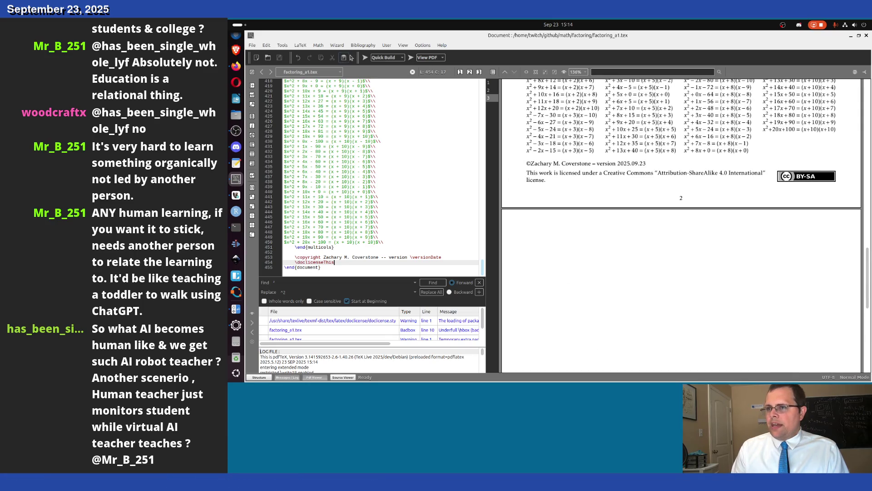
pyautogui.click(365, 57)
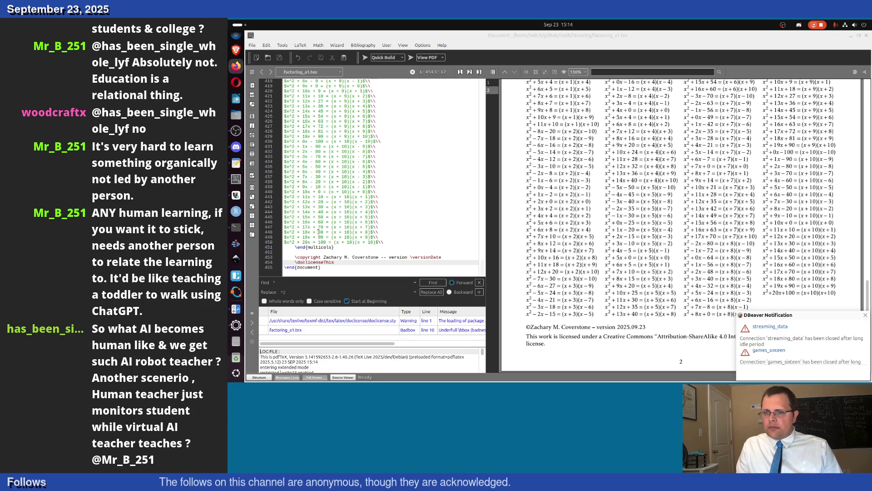
# - Dismiss the DBeaver dock menu and connection notification, returning the caret to line 446
pyautogui.rightClick(236, 196)
pyautogui.click(271, 237)
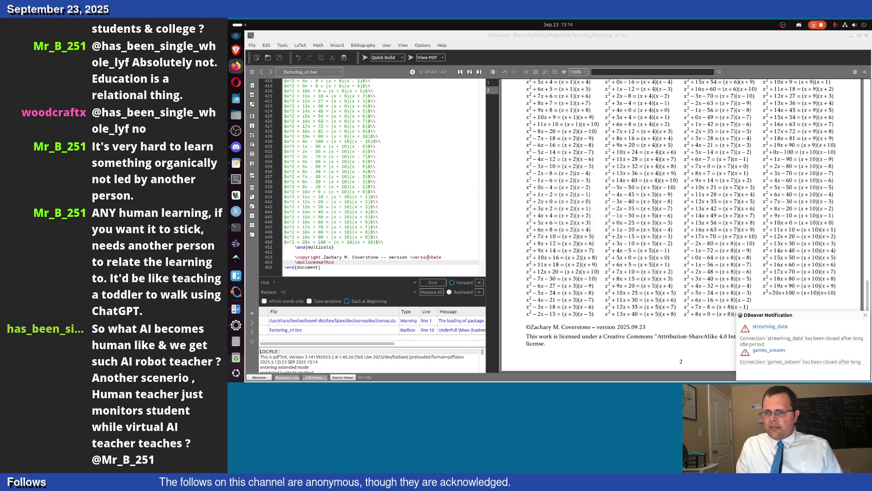
pyautogui.click(863, 314)
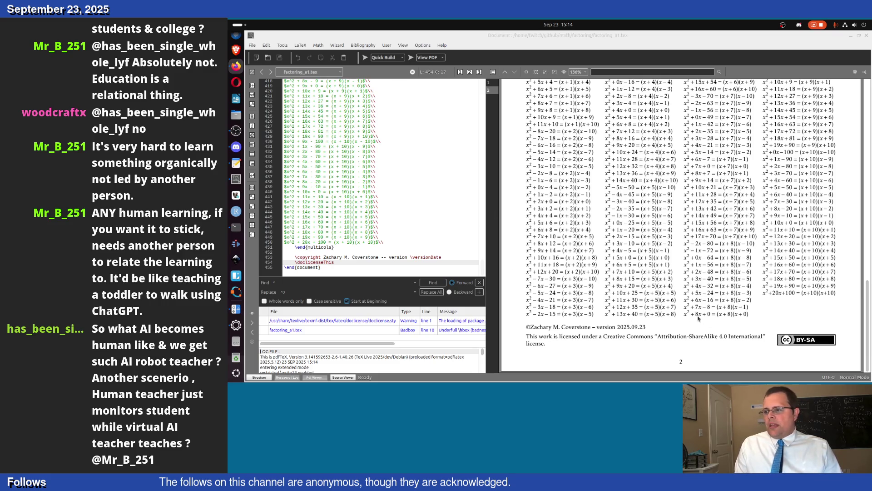
pyautogui.scroll(5, 608, 319)
pyautogui.scroll(5, 693, 319)
pyautogui.scroll(3, 693, 320)
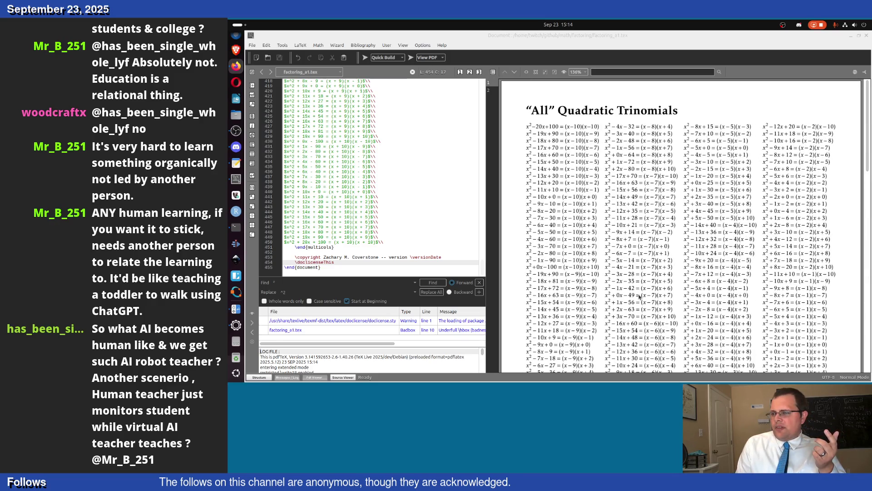
pyautogui.scroll(-7, 606, 306)
pyautogui.scroll(-6, 614, 307)
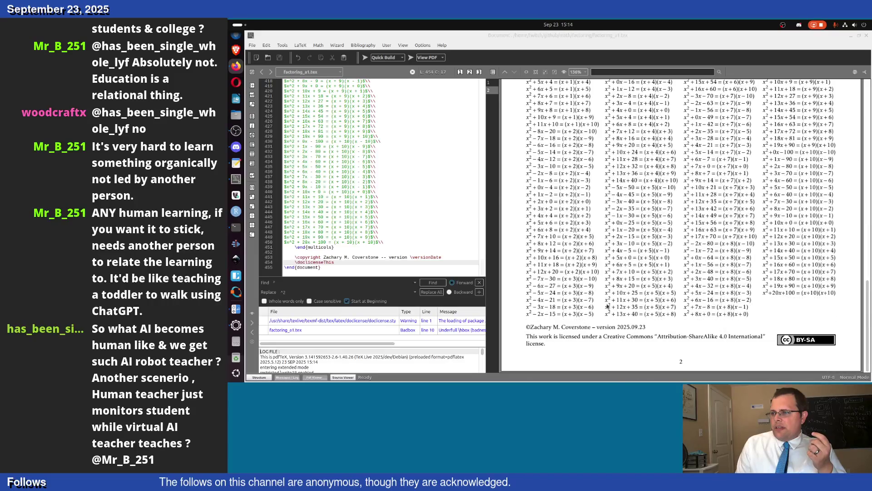
pyautogui.scroll(4, 609, 307)
pyautogui.scroll(5, 609, 308)
pyautogui.scroll(4, 610, 309)
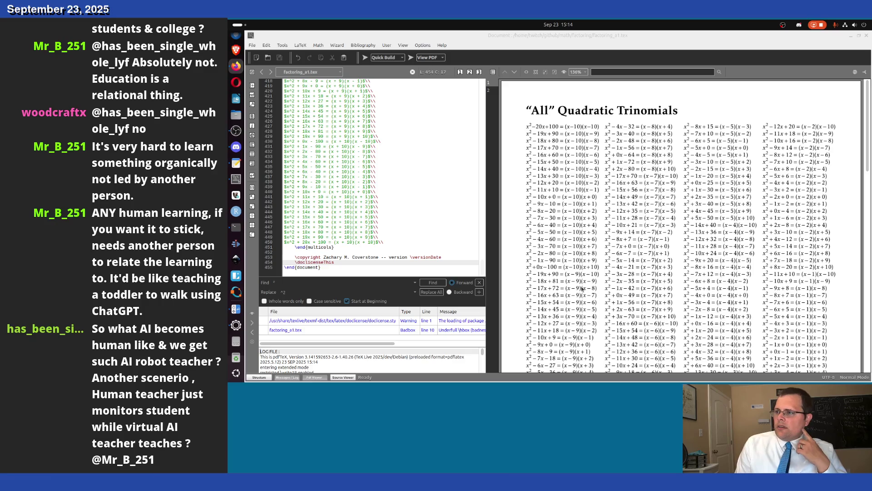
pyautogui.scroll(-4, 582, 290)
pyautogui.scroll(-3, 581, 290)
pyautogui.scroll(-3, 582, 290)
pyautogui.scroll(-3, 581, 290)
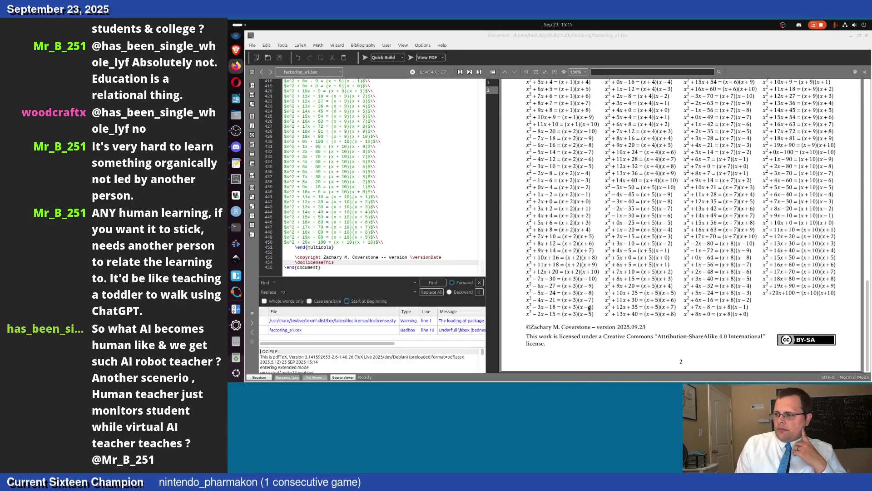
pyautogui.click(370, 222)
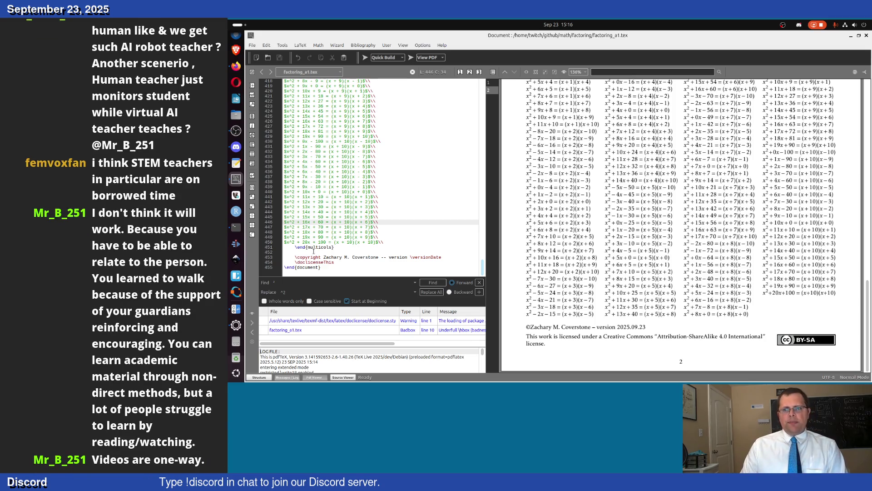
pyautogui.scroll(2, 545, 252)
pyautogui.scroll(2, 556, 232)
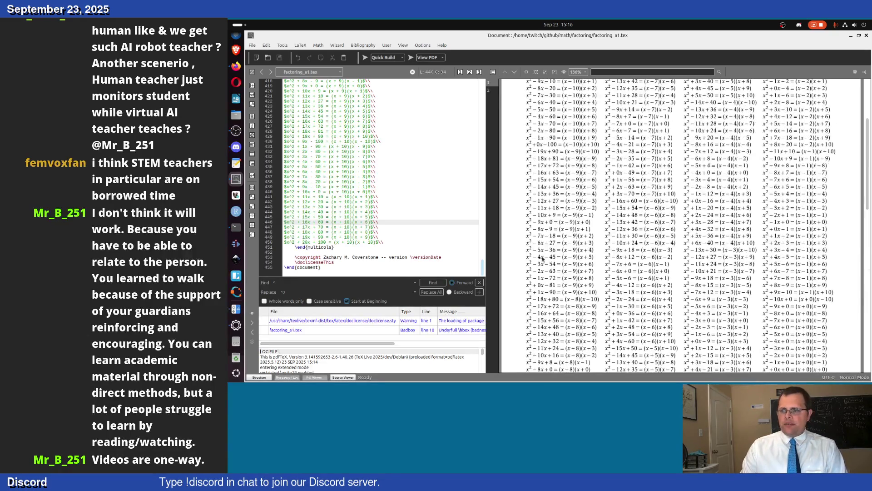
pyautogui.scroll(1, 566, 204)
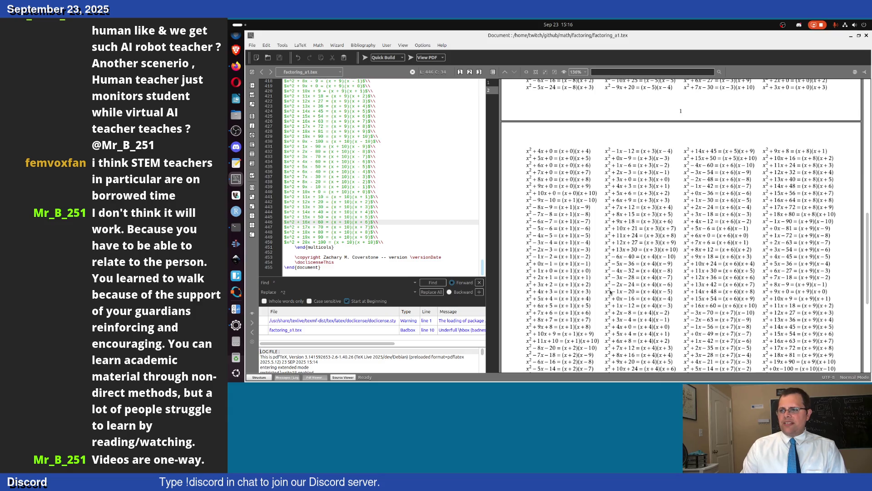
pyautogui.scroll(-5, 634, 280)
pyautogui.scroll(5, 648, 294)
pyautogui.scroll(5, 658, 304)
pyautogui.scroll(5, 670, 317)
pyautogui.scroll(-2, 671, 318)
pyautogui.scroll(-2, 672, 318)
pyautogui.scroll(-2, 670, 319)
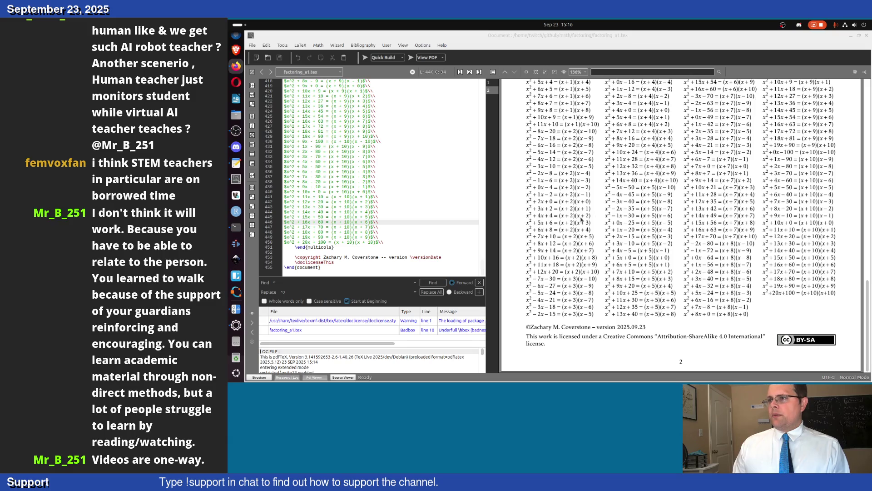
pyautogui.scroll(-5, 608, 125)
pyautogui.scroll(-5, 602, 238)
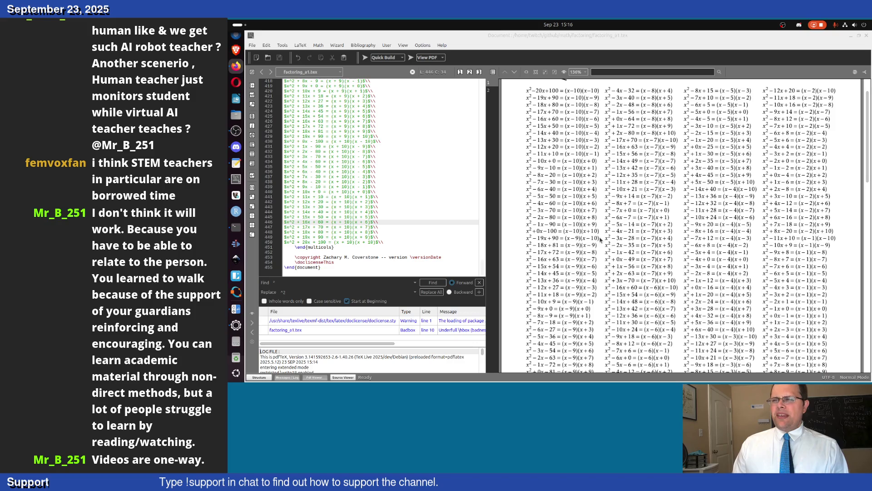
pyautogui.scroll(1, 681, 225)
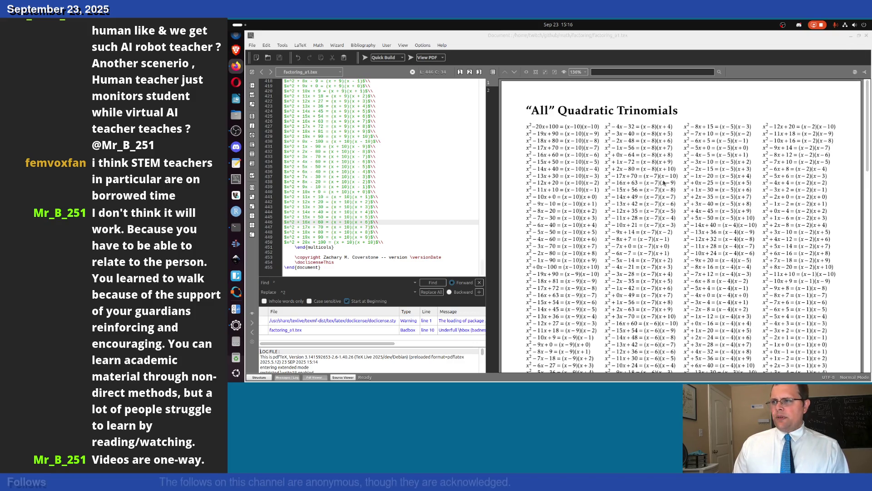
pyautogui.scroll(5, 675, 223)
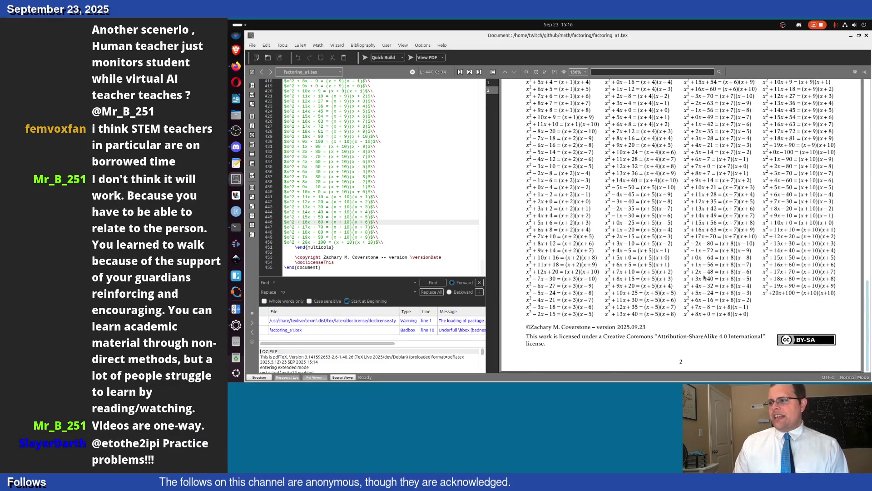
pyautogui.scroll(-3, 706, 278)
pyautogui.scroll(-2, 706, 278)
pyautogui.scroll(2, 706, 279)
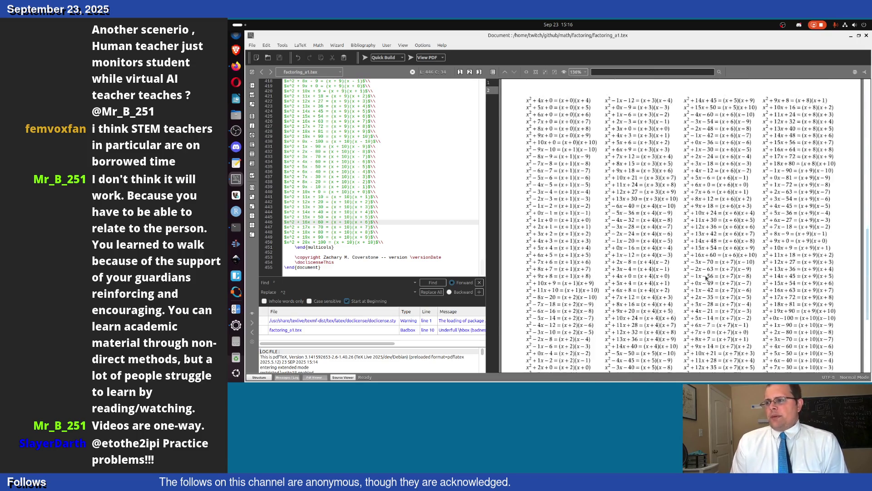
pyautogui.scroll(3, 707, 278)
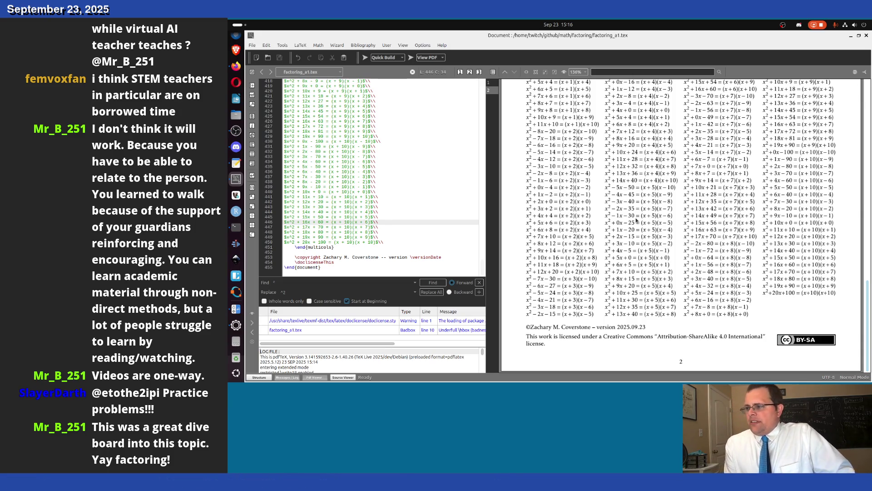
pyautogui.scroll(5, 662, 308)
pyautogui.scroll(5, 663, 311)
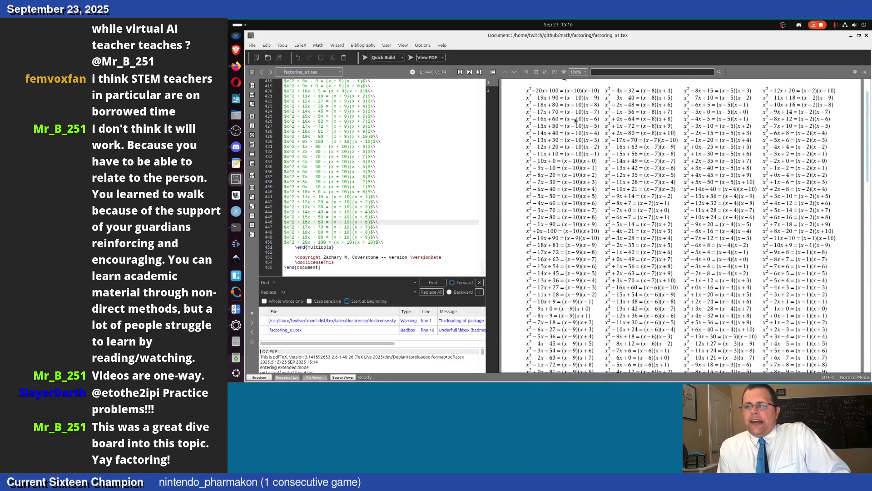
pyautogui.scroll(-5, 573, 258)
pyautogui.scroll(-3, 574, 258)
pyautogui.scroll(1, 574, 257)
pyautogui.scroll(2, 573, 258)
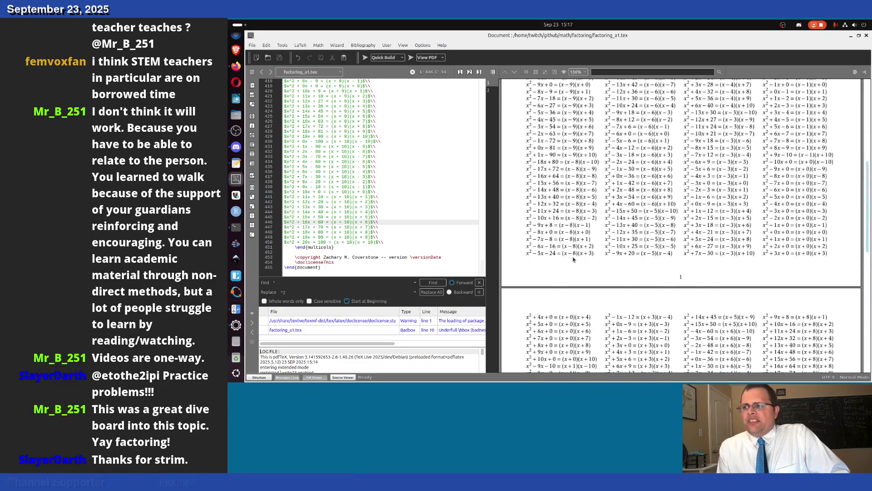
pyautogui.scroll(2, 574, 257)
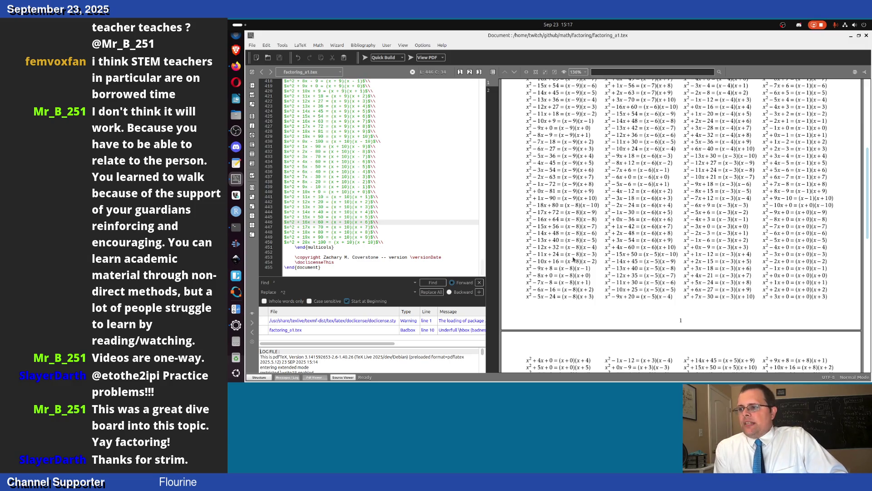
pyautogui.scroll(2, 582, 236)
pyautogui.scroll(-3, 582, 236)
pyautogui.scroll(4, 583, 236)
pyautogui.scroll(5, 583, 236)
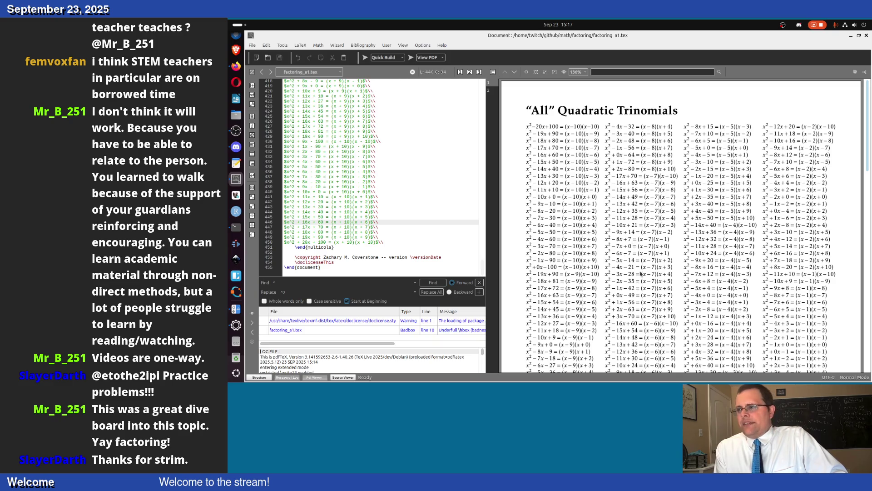
pyautogui.scroll(-3, 689, 270)
pyautogui.scroll(-4, 689, 270)
pyautogui.scroll(-4, 689, 269)
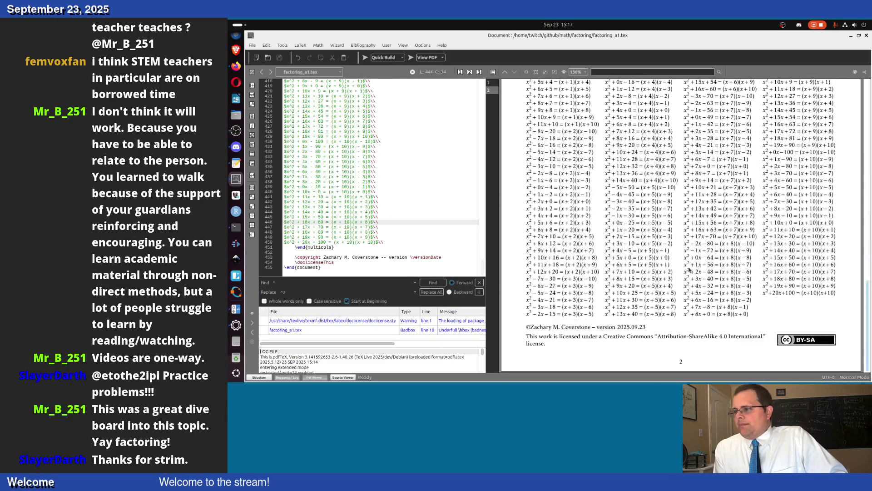
pyautogui.scroll(2, 690, 270)
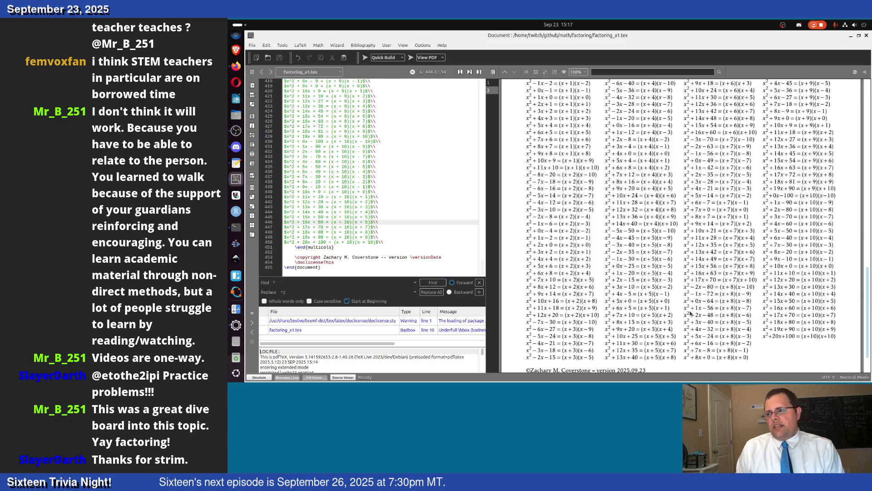
pyautogui.scroll(2, 701, 310)
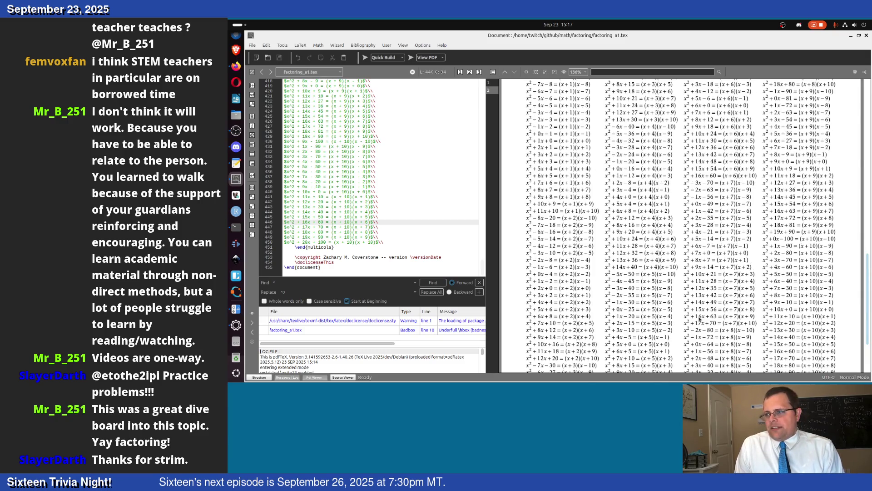
pyautogui.scroll(2, 700, 319)
pyautogui.scroll(3, 701, 318)
pyautogui.scroll(3, 701, 318)
pyautogui.scroll(3, 699, 318)
pyautogui.scroll(3, 699, 318)
pyautogui.scroll(3, 700, 318)
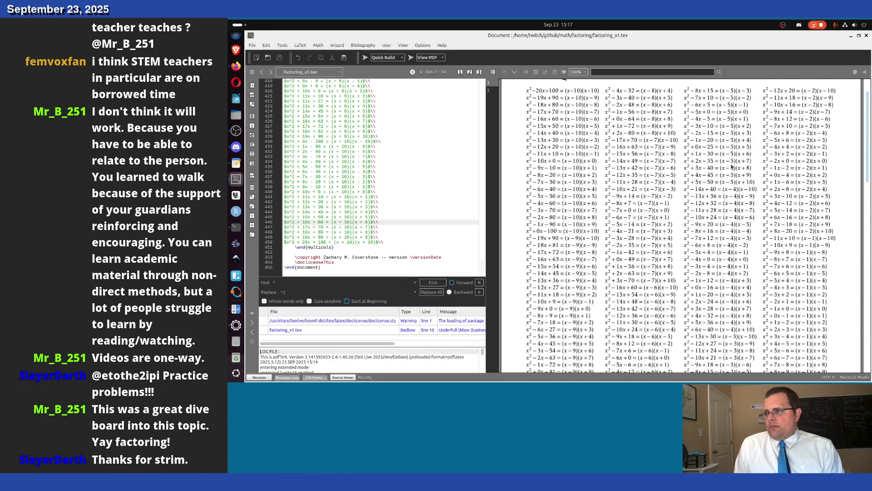
pyautogui.scroll(1, 686, 226)
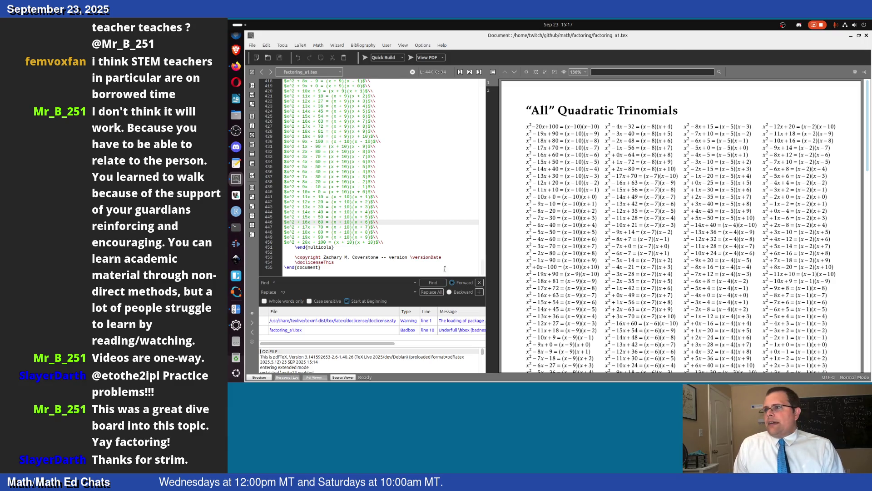
# - Switch to the gedit window with the factoring_a1.rb generator script
pyautogui.hotkey('alt', 'Tab')
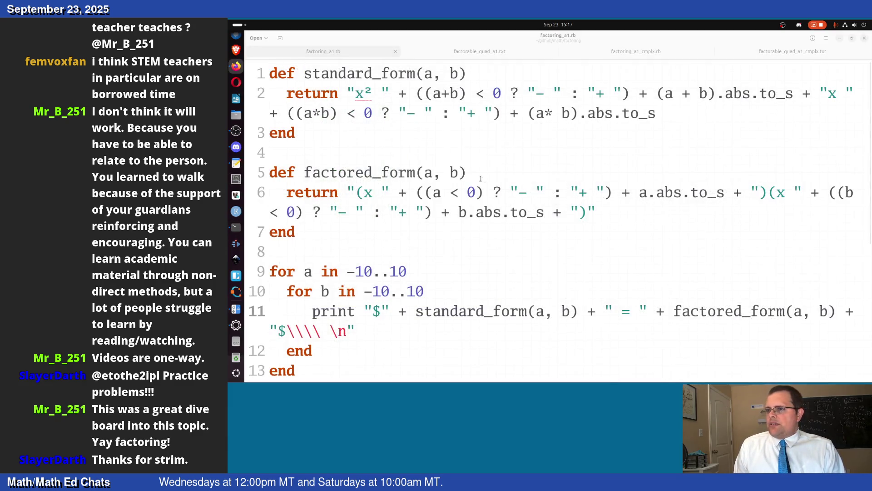